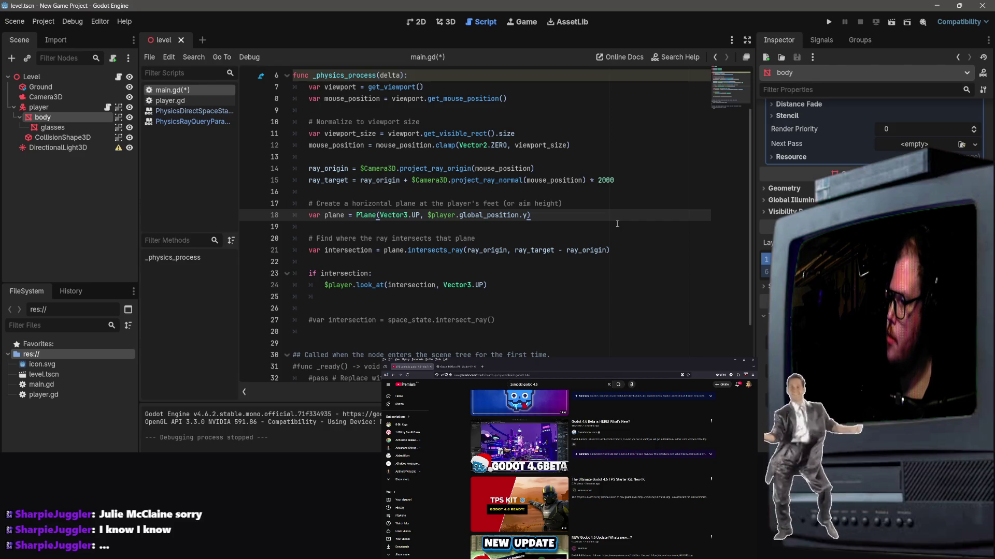
Leave the main.gd ray code and switch to the player.gd script.
click(617, 224)
scroll(578, 234, up, 2)
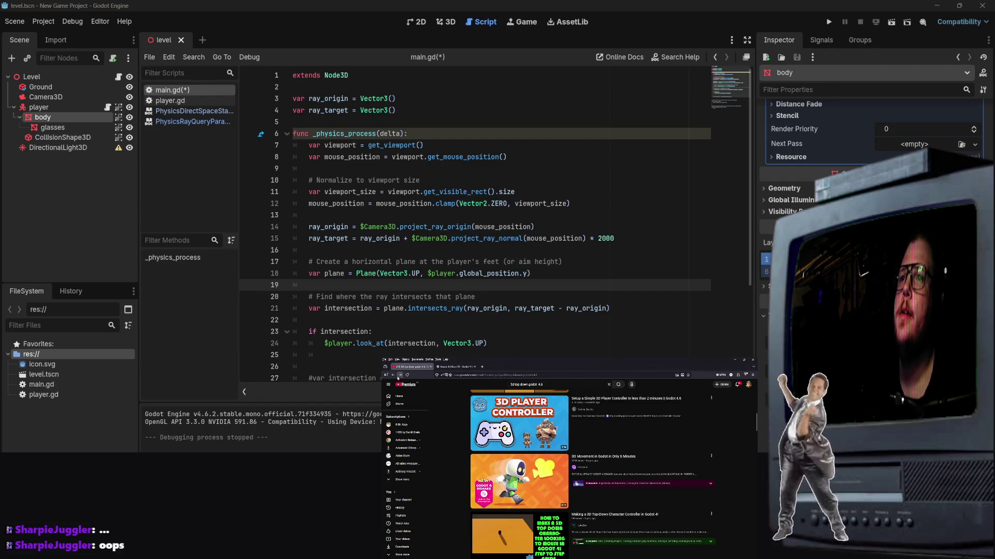
click(189, 166)
click(182, 102)
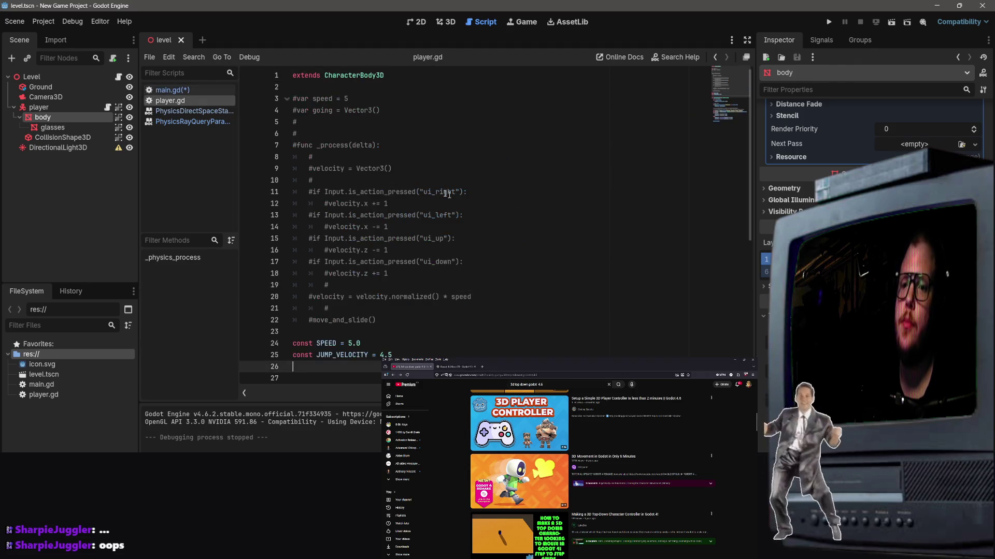
Select the commented-out old movement code on lines 3–22 of player.gd and delete it.
scroll(533, 218, down, 4)
scroll(501, 200, down, 3)
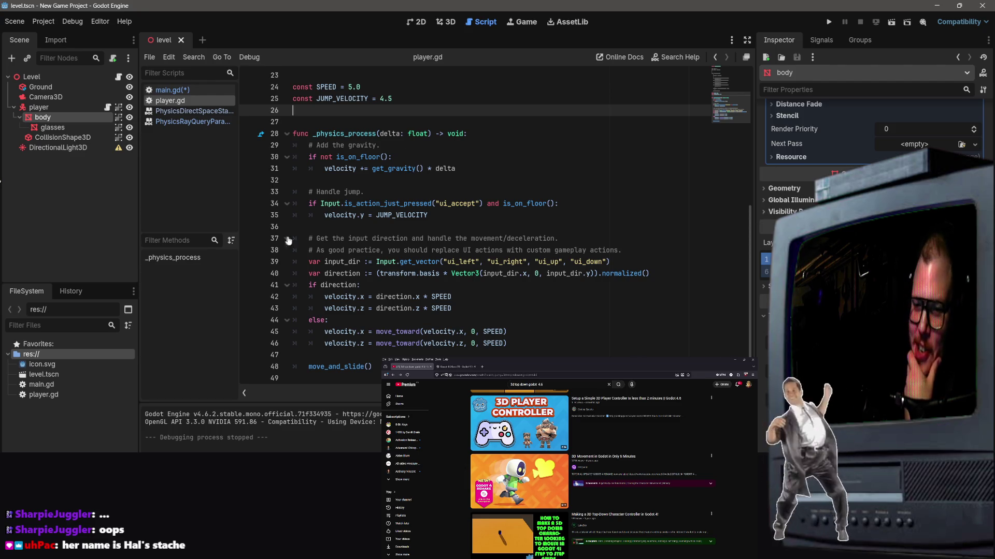
mouse_move(508, 343)
mouse_down()
mouse_move(321, 298)
mouse_move(310, 99)
mouse_up()
mouse_move(323, 140)
mouse_down()
mouse_move(311, 259)
mouse_move(311, 104)
mouse_move(321, 216)
mouse_move(311, 101)
mouse_move(336, 203)
mouse_move(384, 156)
mouse_move(381, 231)
mouse_move(310, 137)
mouse_move(294, 144)
mouse_move(275, 101)
mouse_up()
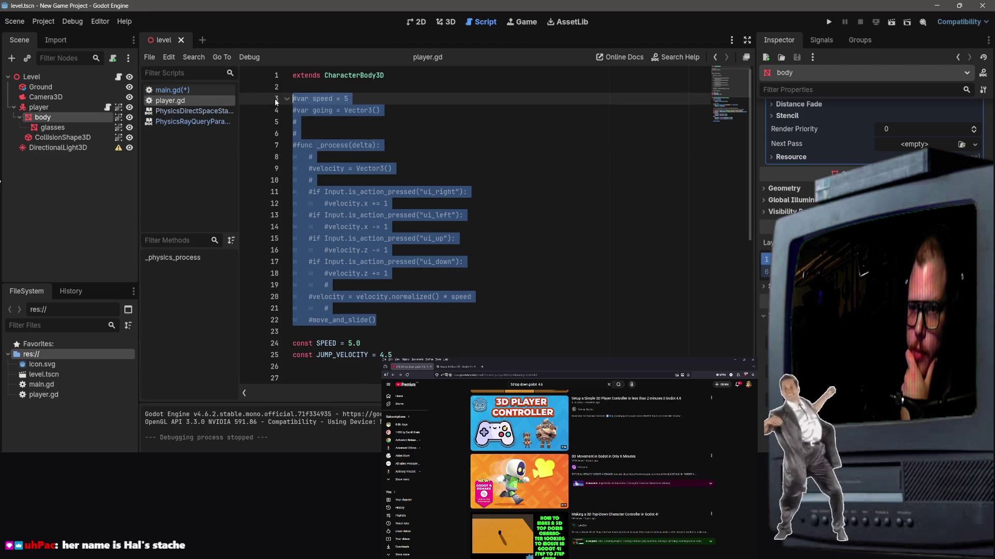
key(BackSpace)
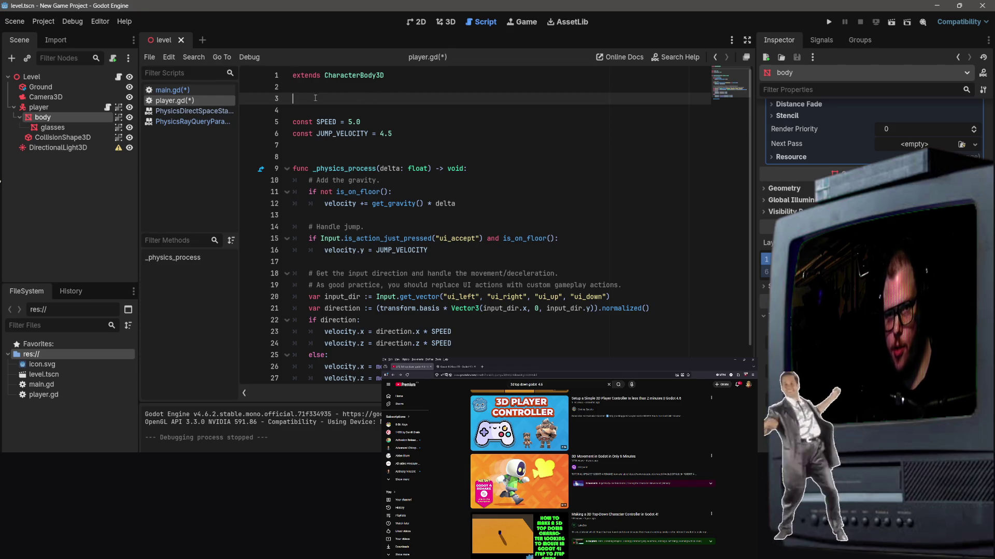
Save player.gd with Ctrl+S.
key(ctrl+s)
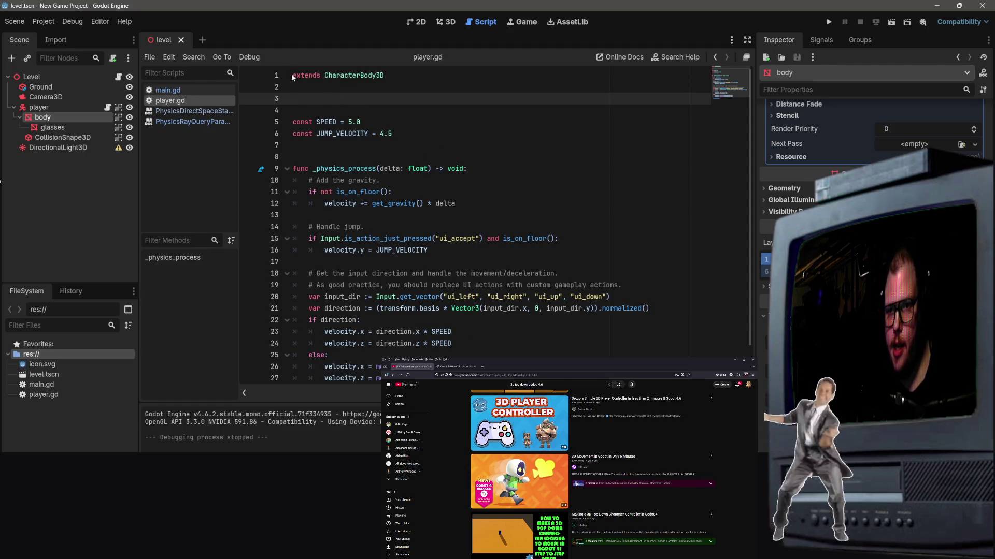
Select all player.gd code, consult the 3D movement tutorial video, then bring up the code's editing menu.
mouse_move(292, 76)
mouse_down()
mouse_move(487, 322)
mouse_move(414, 369)
mouse_move(373, 365)
mouse_up()
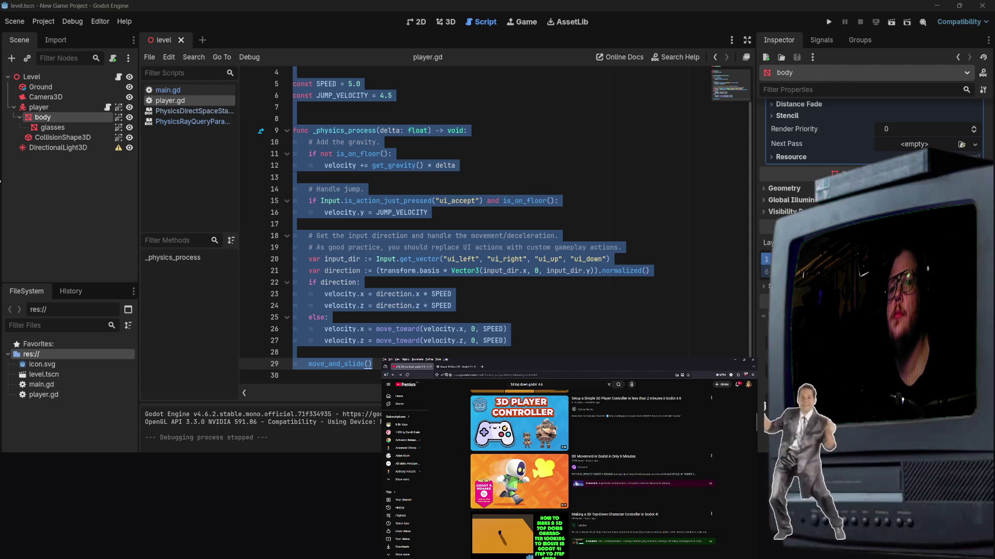
mouse_move(534, 527)
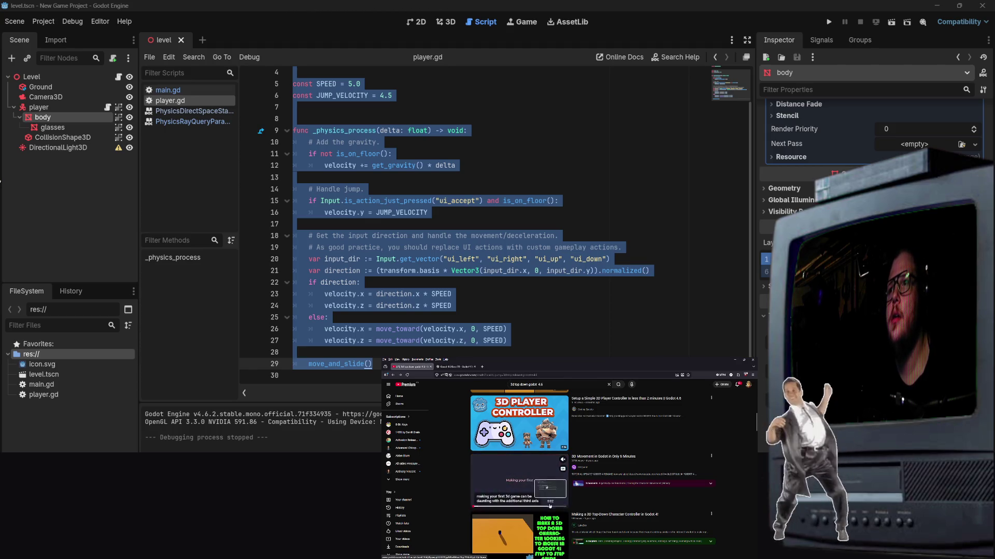
click(550, 505)
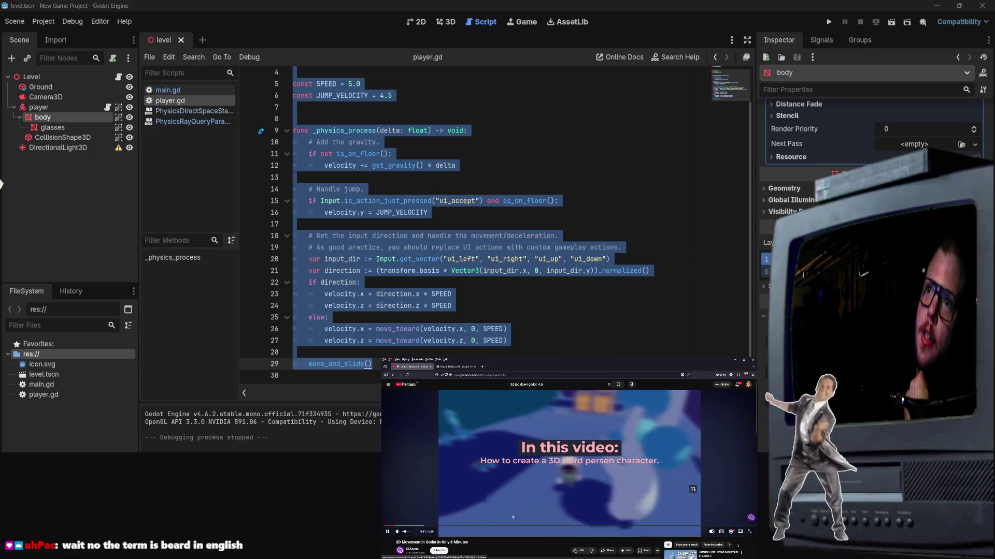
key(alt+Left)
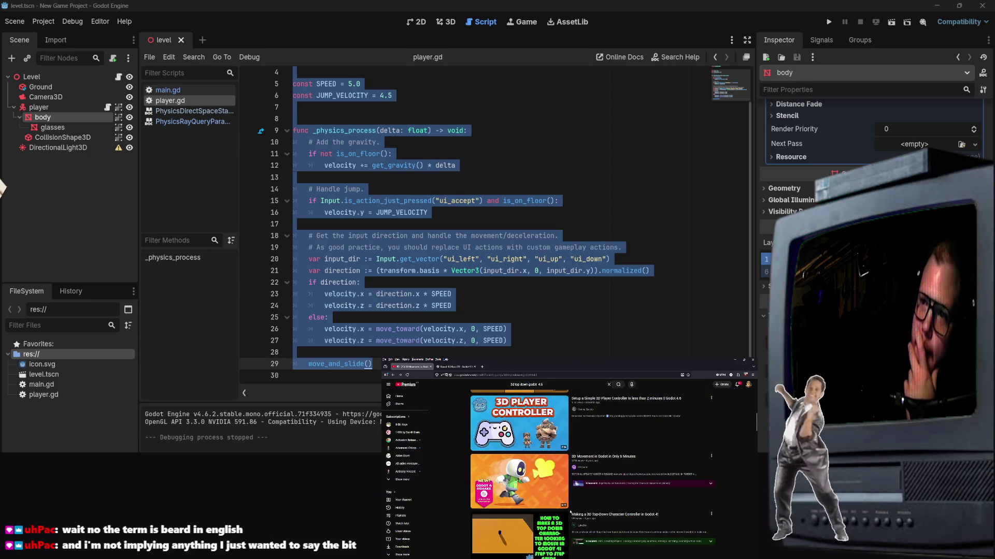
scroll(571, 512, down, 2)
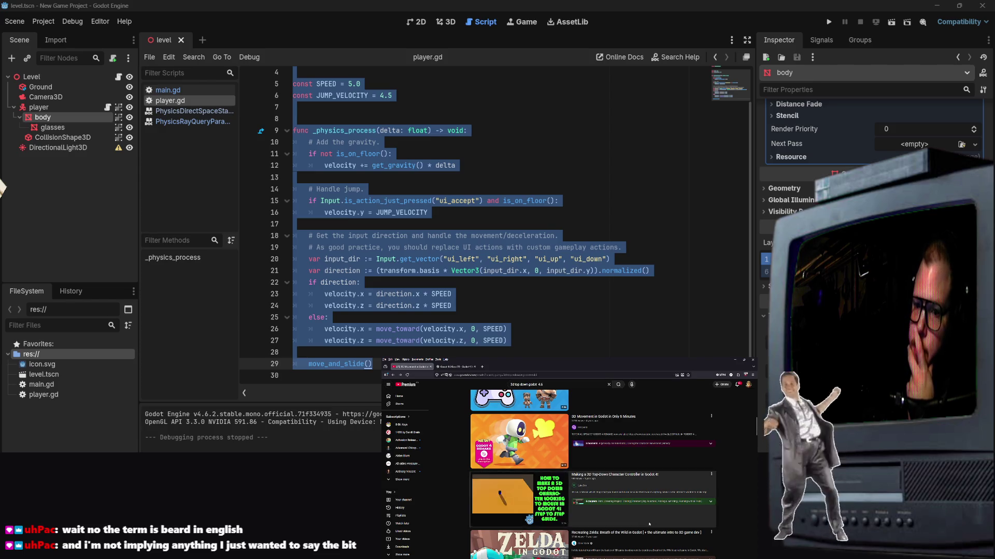
scroll(362, 207, up, 2)
right_click(341, 176)
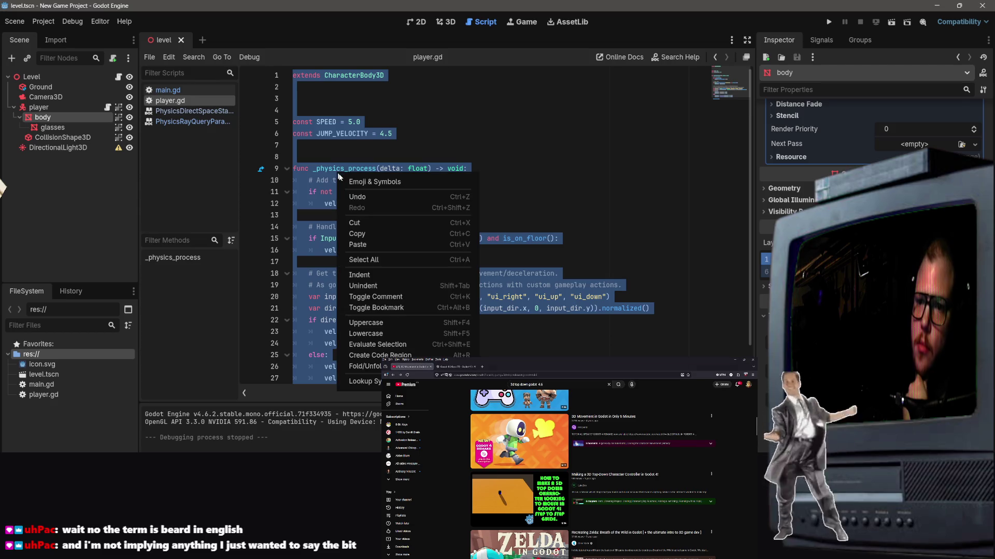
Copy the whole player.gd script to the clipboard.
click(371, 233)
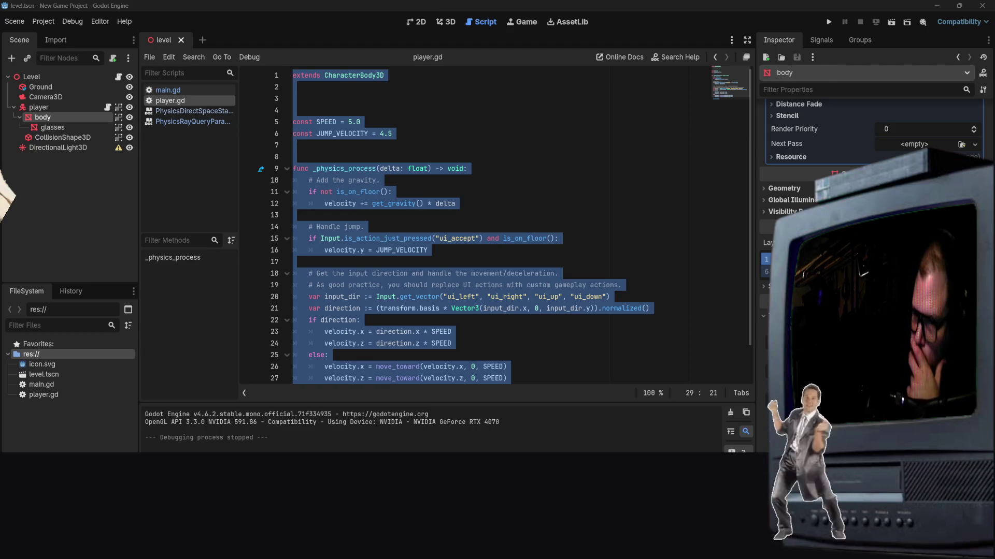
scroll(493, 328, down, 1)
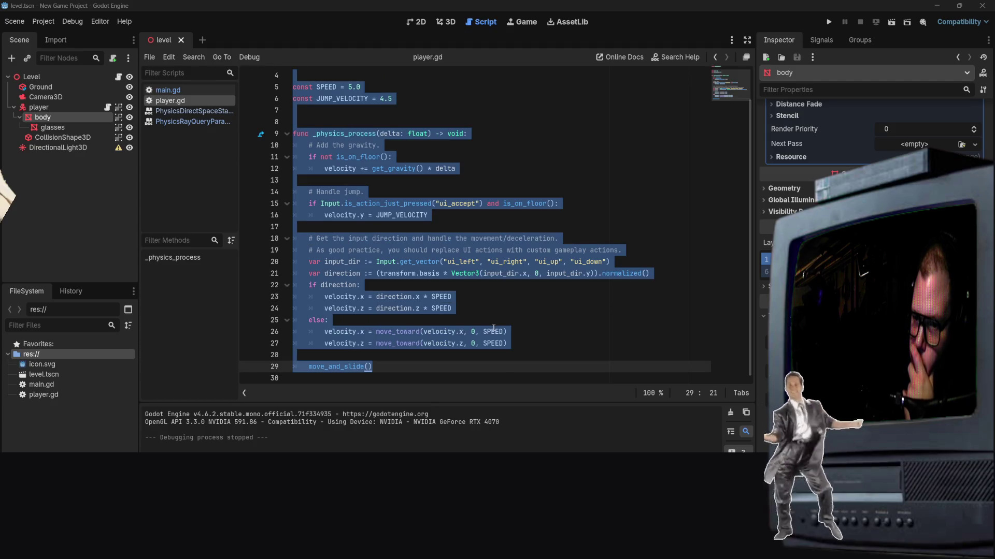
Clear the selection in player.gd and place the caret on empty line 13 to view _physics_process.
right_click(493, 328)
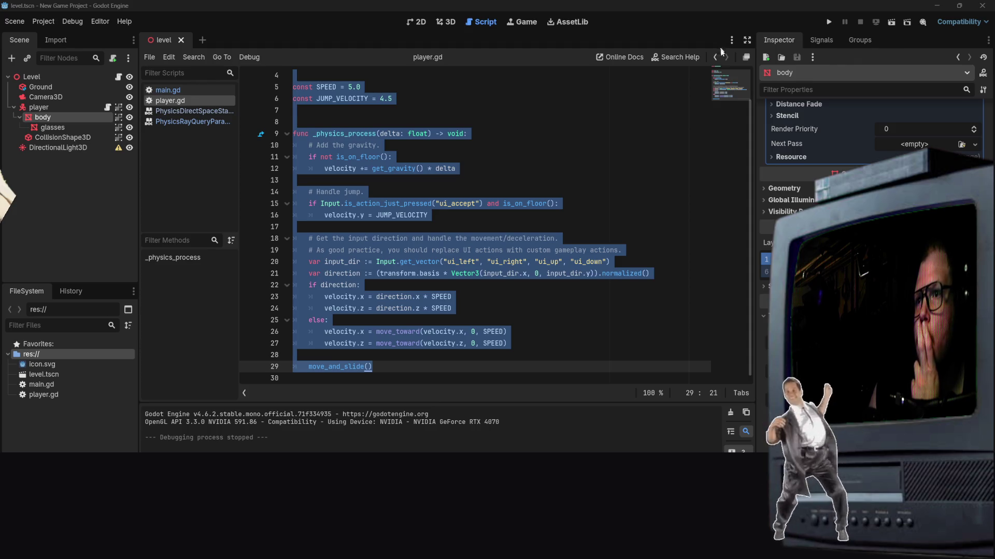
click(671, 176)
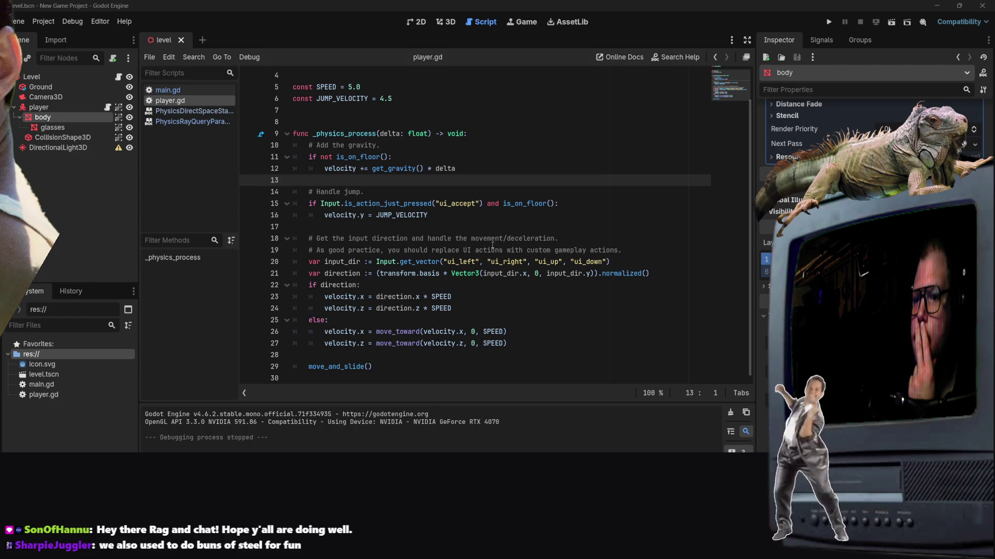
Delete the 'transform.basis *' multiplication before Vector3 on line 21 of player.gd.
right_click(442, 275)
click(450, 273)
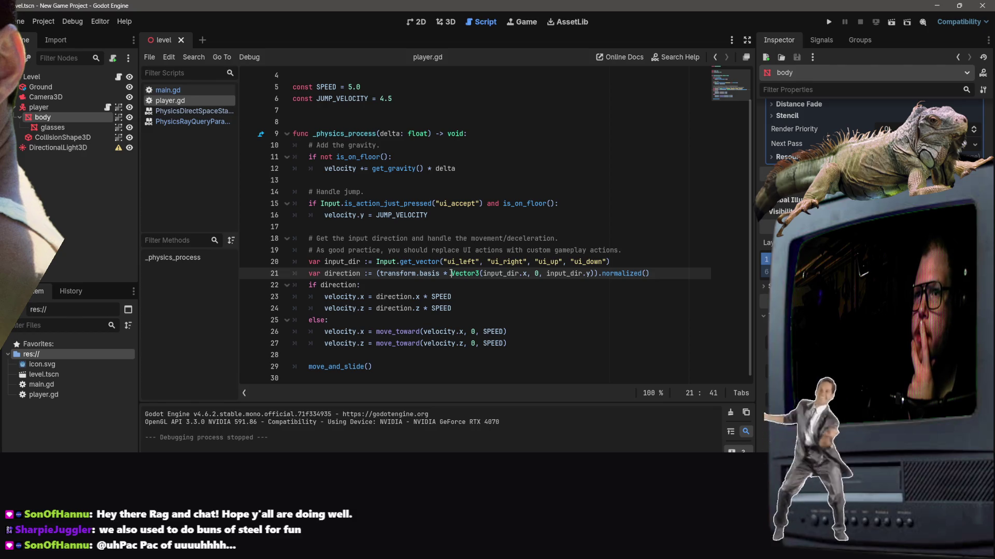
click(449, 274)
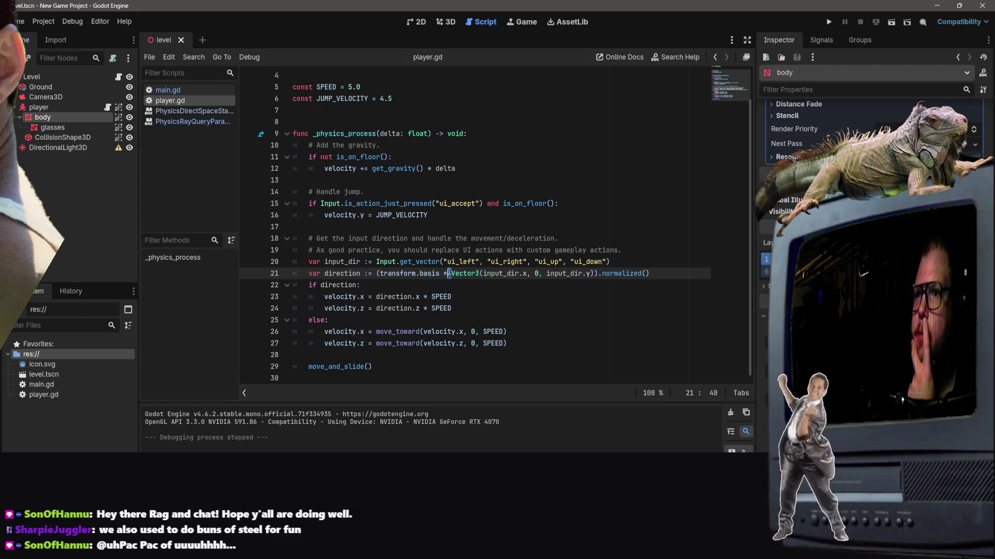
mouse_move(448, 274)
mouse_down()
mouse_move(383, 262)
mouse_move(376, 279)
mouse_up()
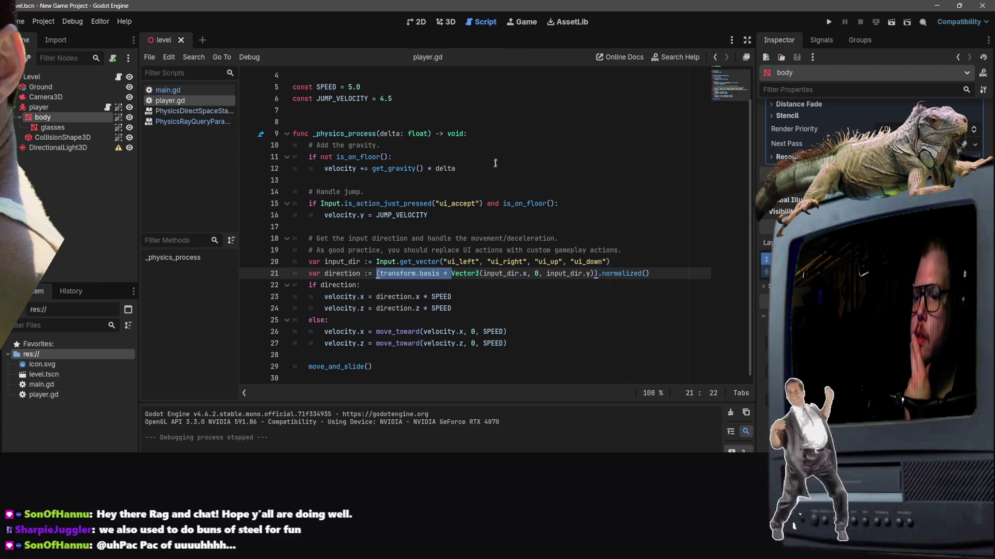
key(BackSpace)
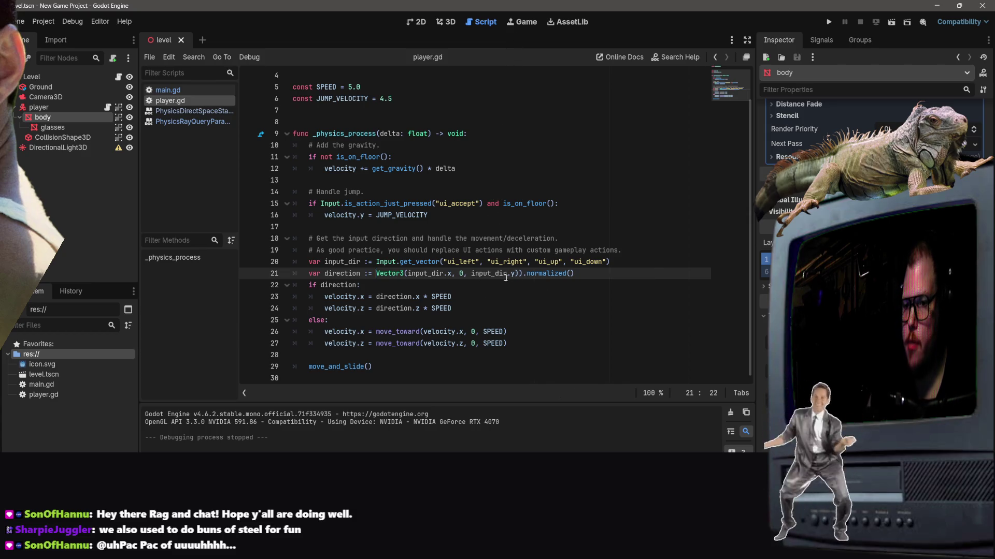
Remove the leftover closing parenthesis, save player.gd, and launch the game with F5.
click(520, 273)
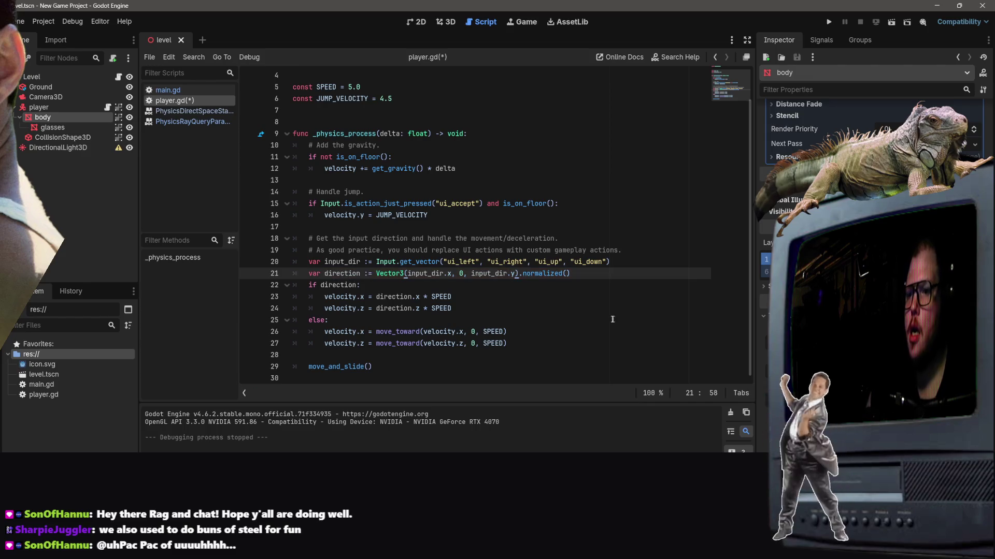
key(Down)
key(Down)
key(Down)
key(ctrl+s)
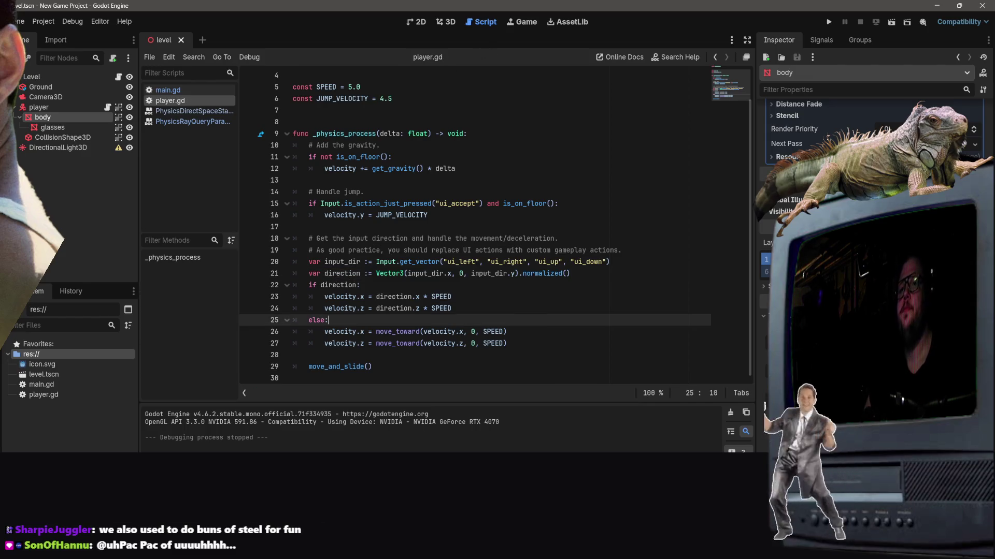
key(F5)
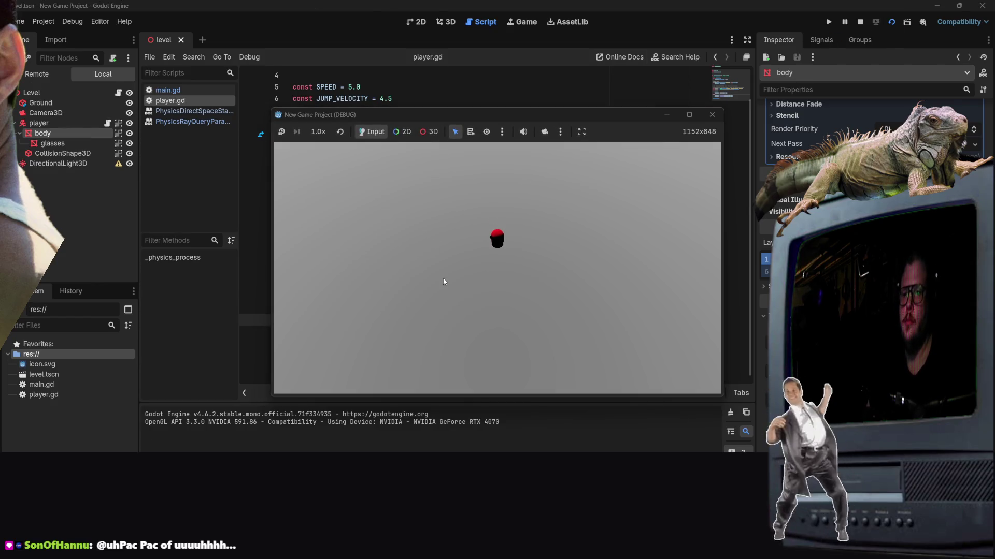
Move the player left, right, forward and back with arrow keys, jump with space, then close the game.
key(Left)
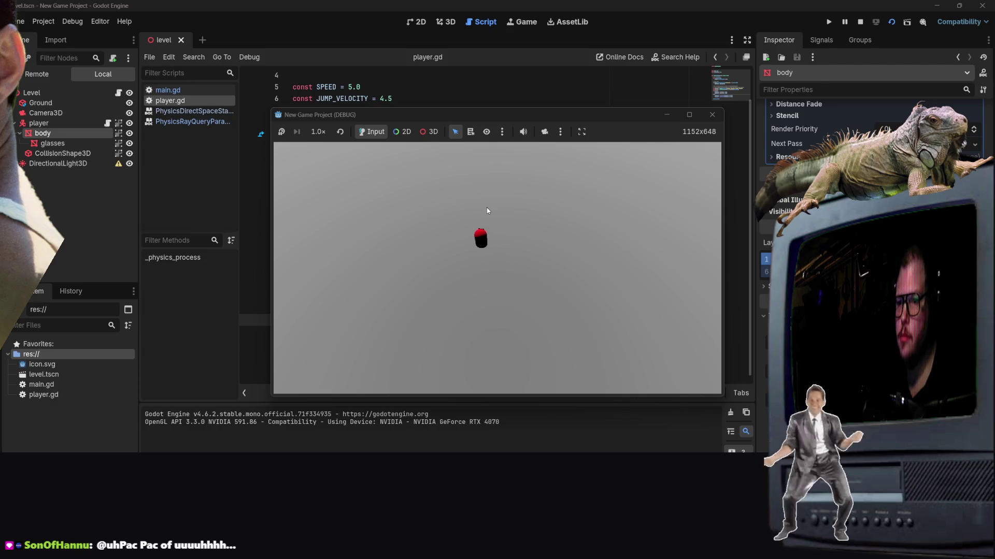
key(Down)
key(space)
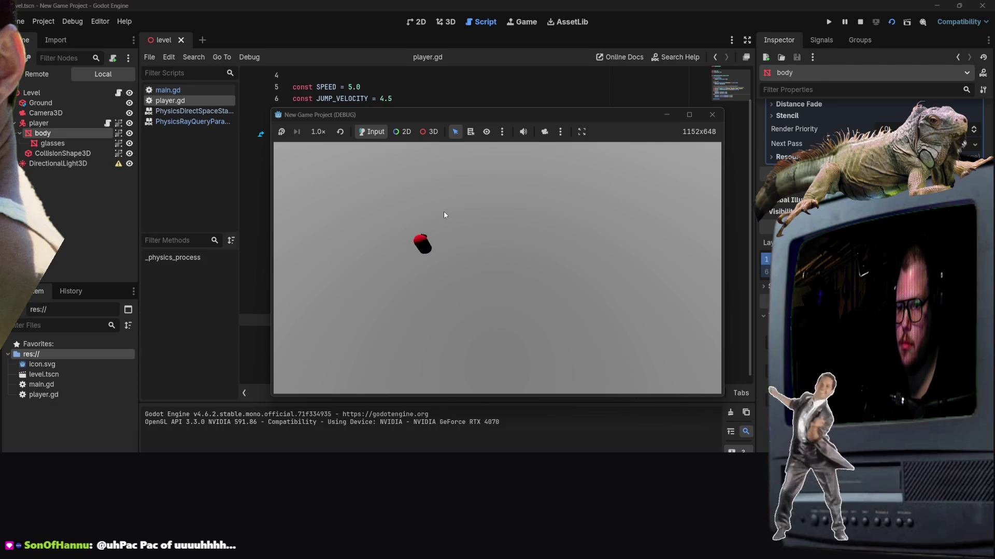
key(Right)
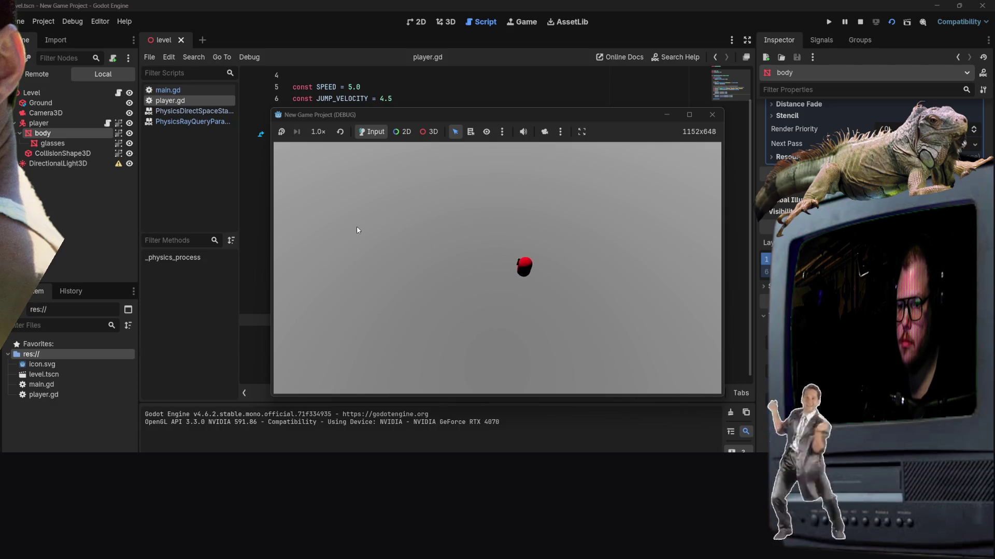
key(Down)
key(Left)
key(Right)
key(Up)
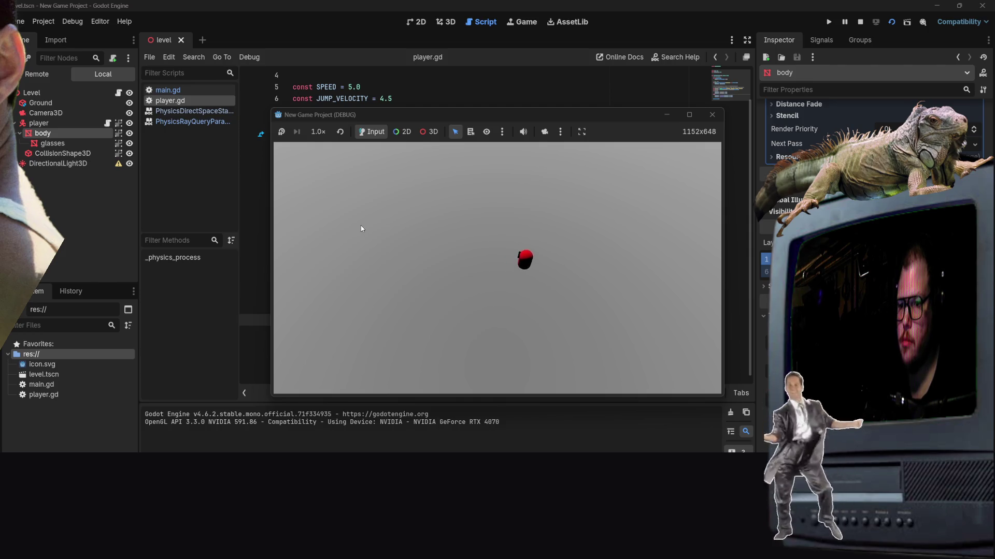
key(Down)
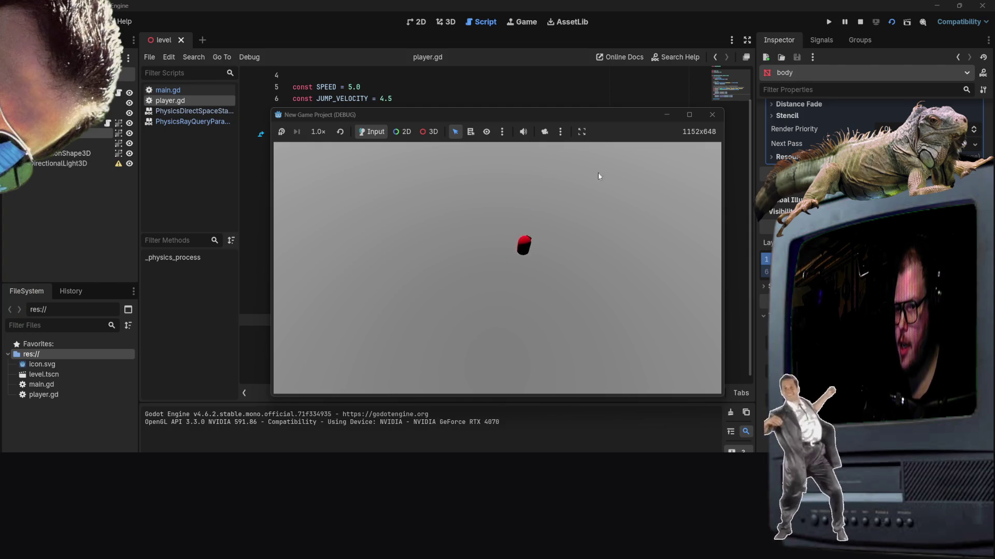
key(Left)
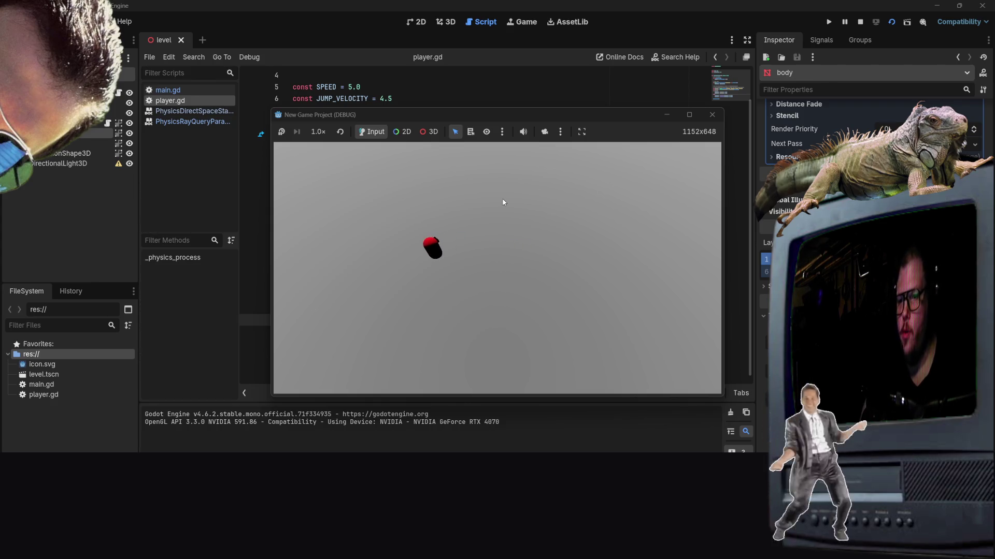
key(Right)
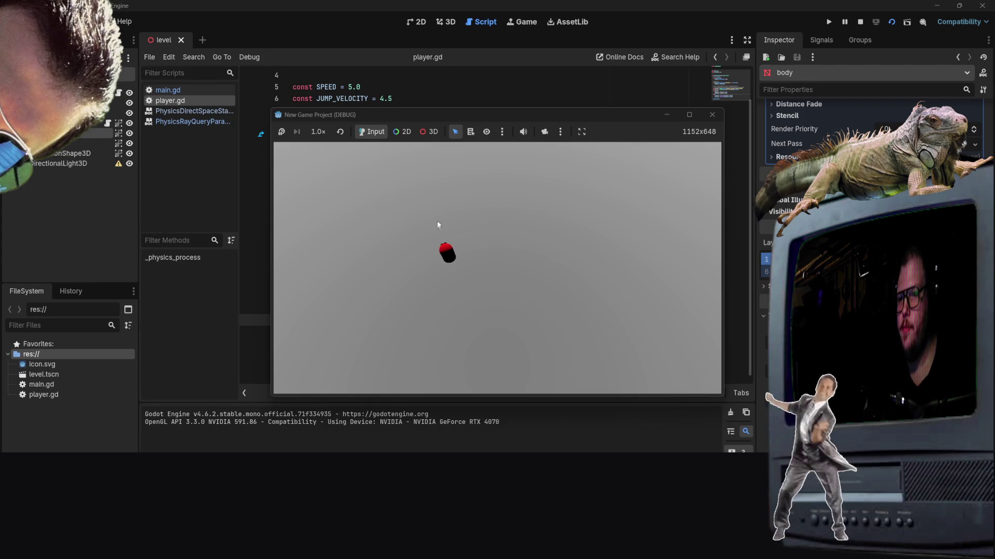
key(Left)
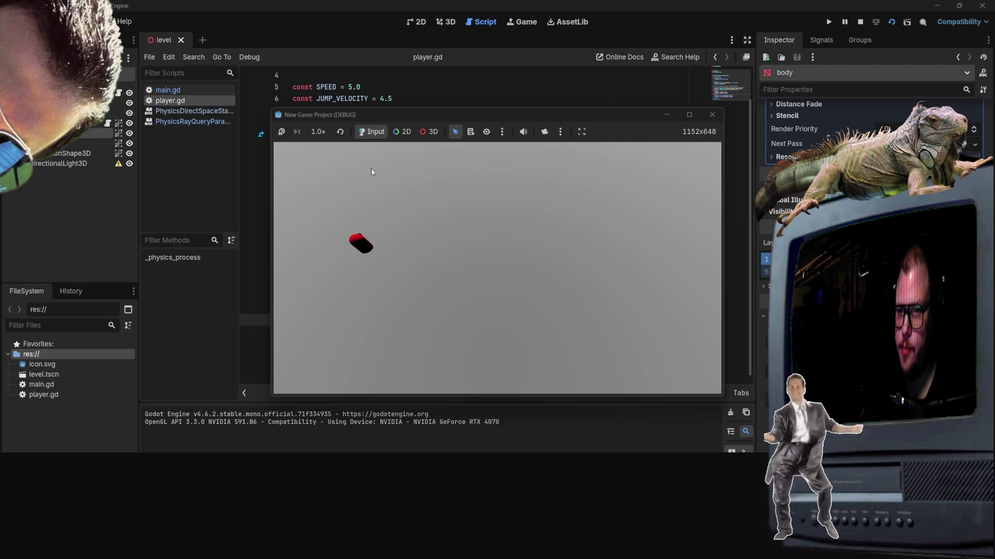
key(Right)
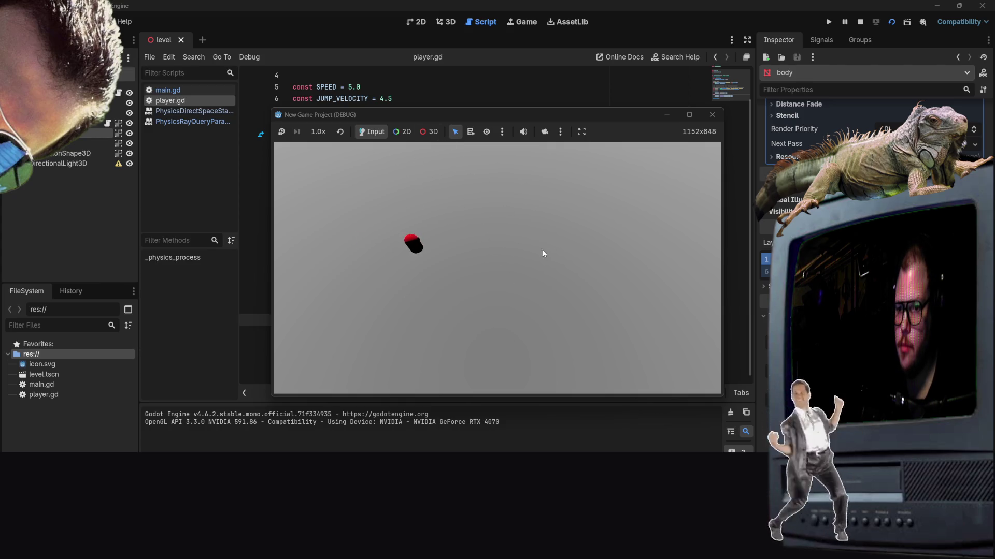
key(Left)
key(Right)
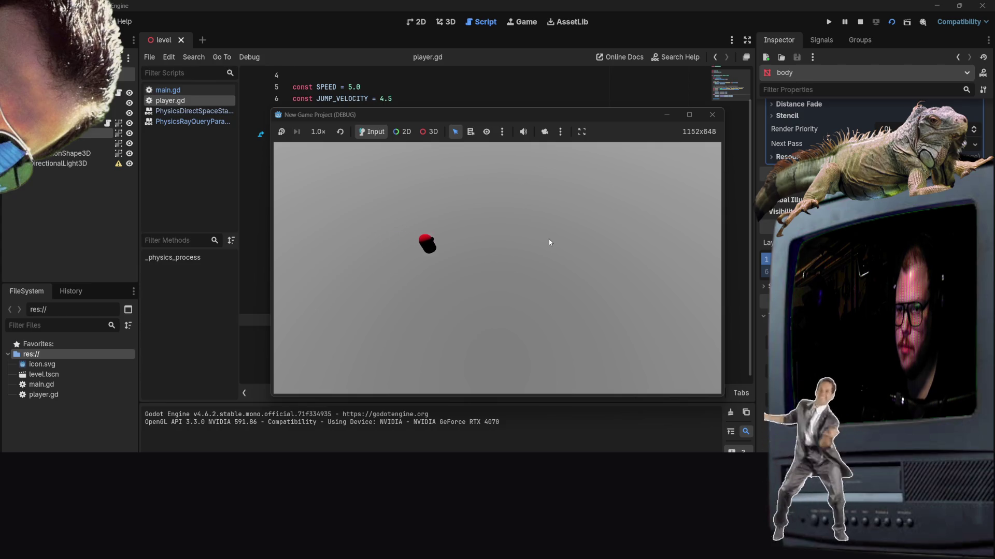
key(Right)
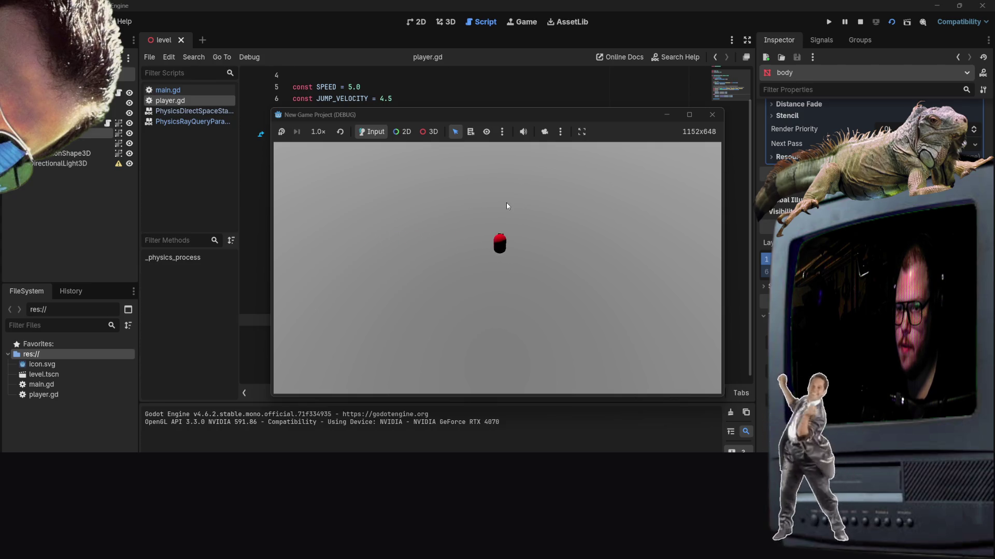
key(Left)
key(Right)
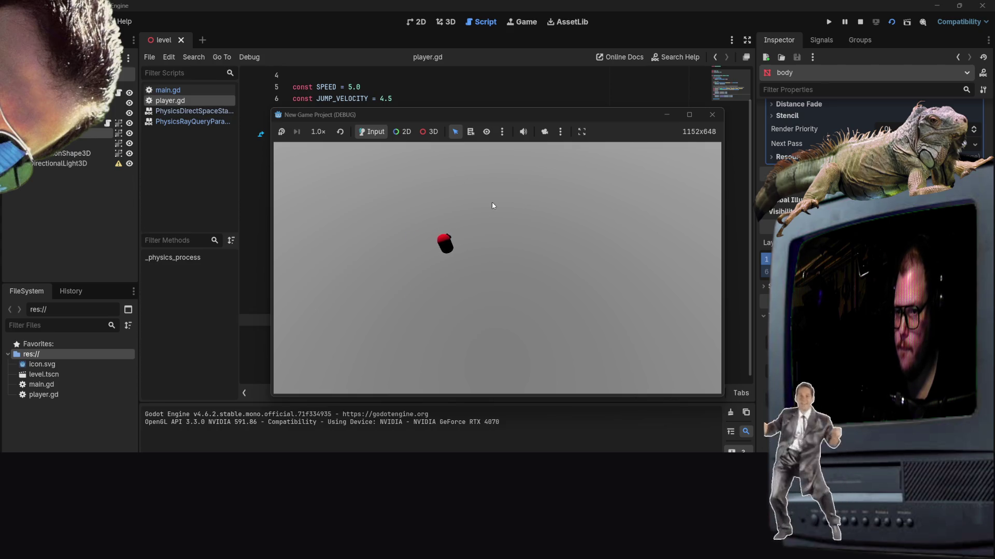
key(Left)
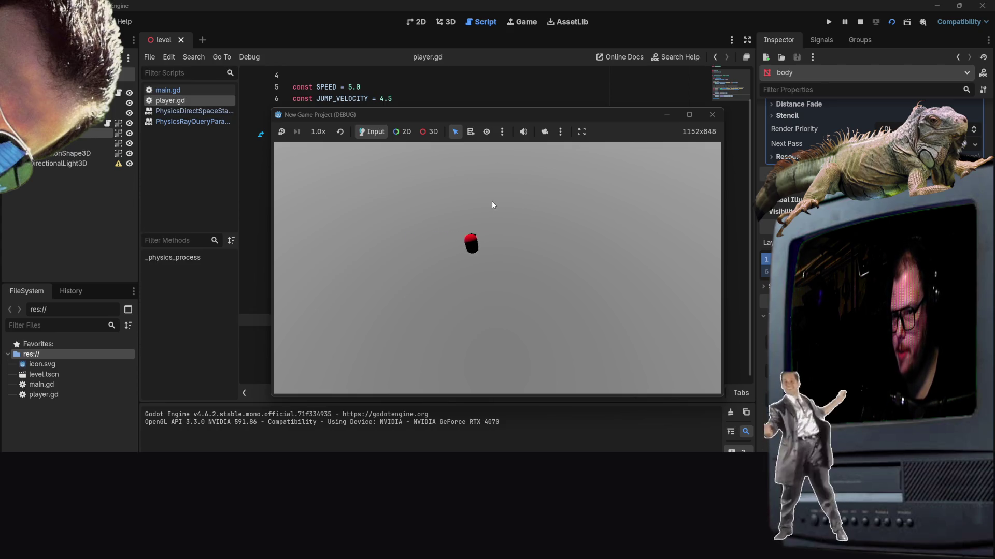
key(Right)
key(Left)
click(708, 116)
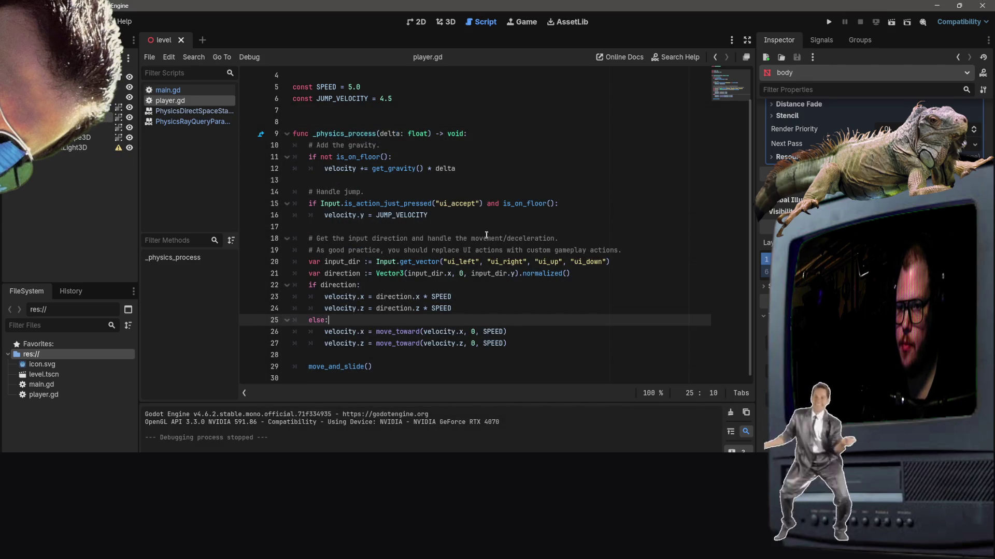
key(Down)
key(Down)
key(Down)
key(Up)
key(Up)
key(Up)
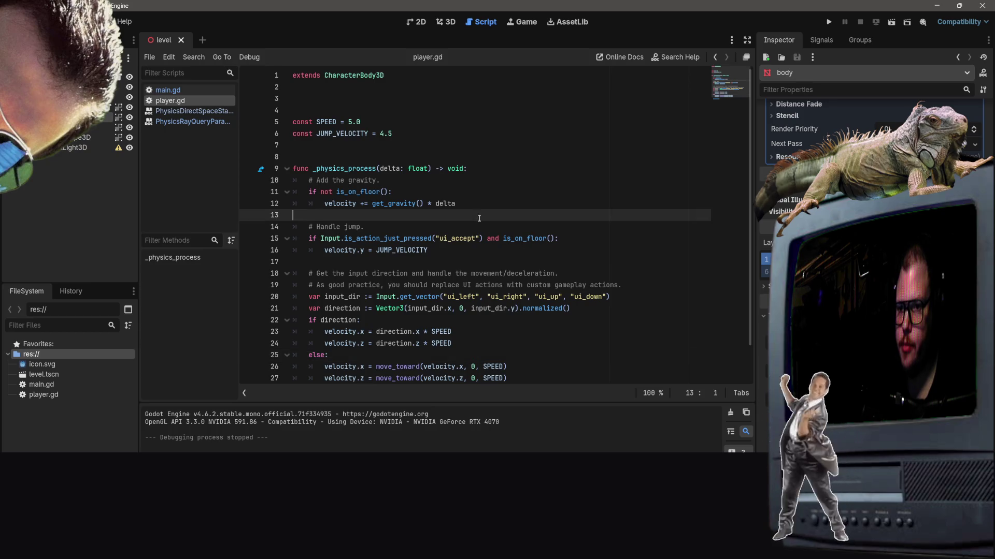
key(Up)
key(Up)
key(Up)
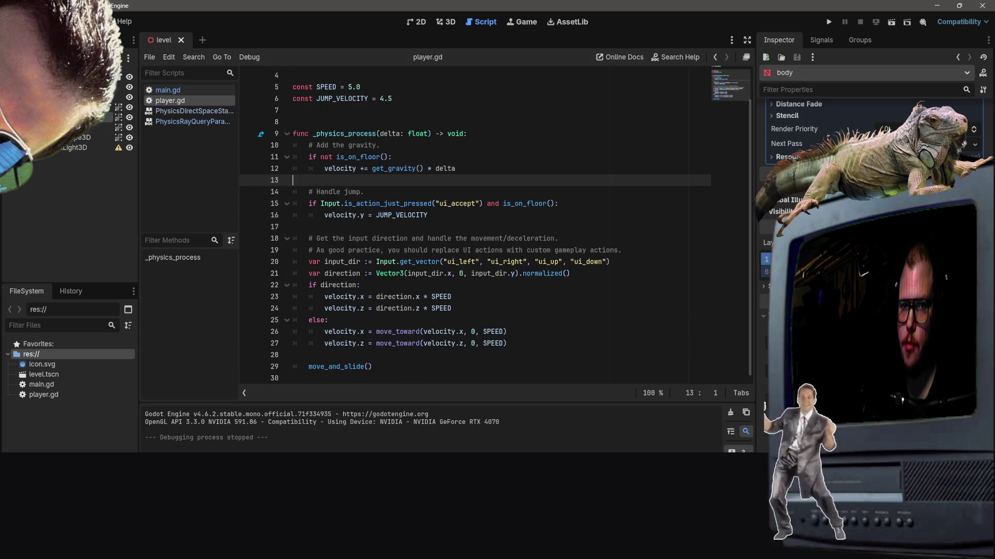
click(101, 86)
click(105, 115)
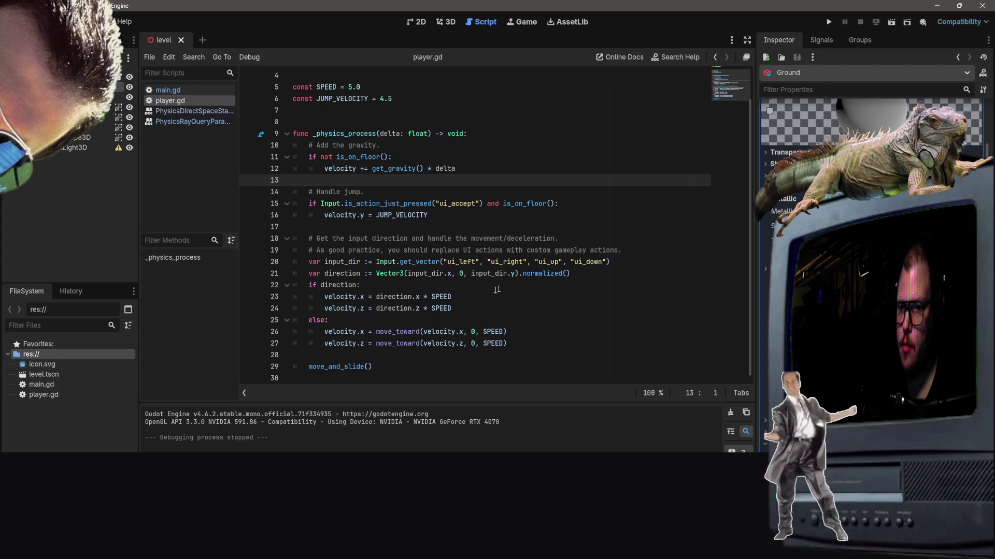
right_click(453, 300)
key(Escape)
click(101, 86)
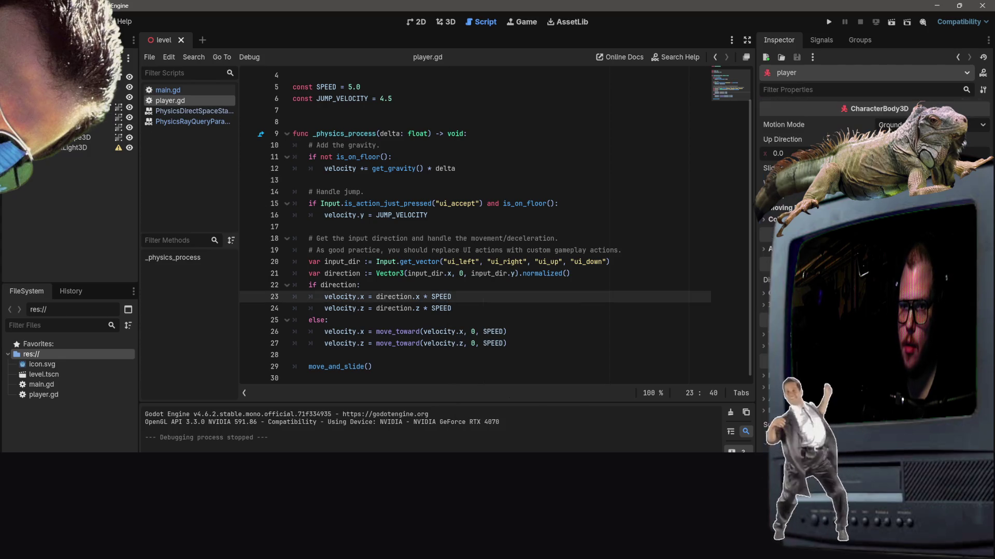
click(440, 214)
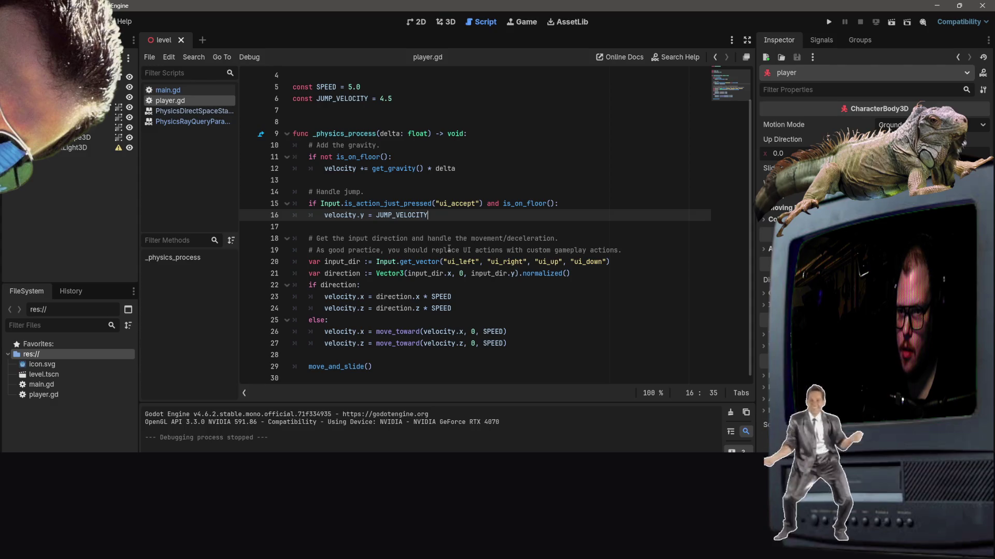
scroll(449, 249, up, 1)
scroll(449, 249, down, 1)
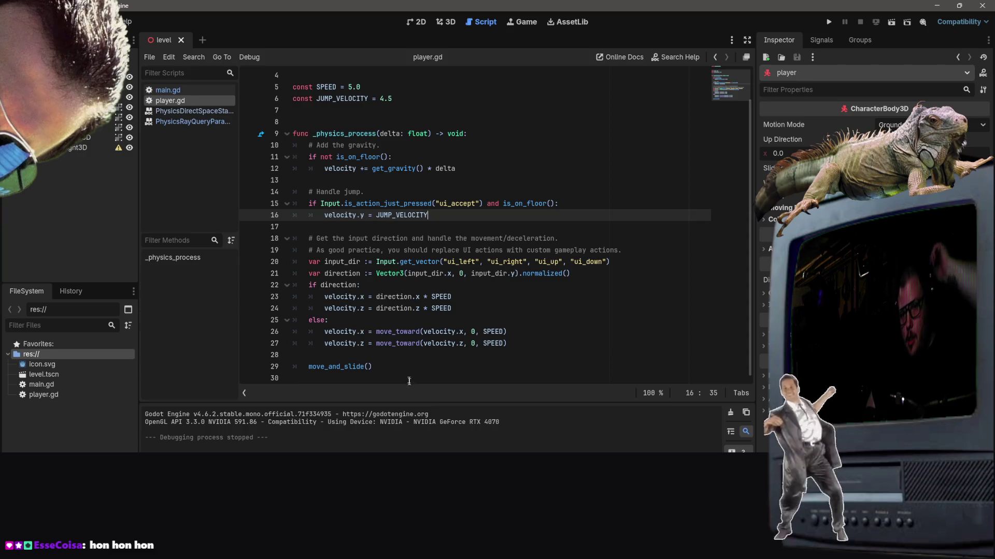
scroll(382, 300, up, 1)
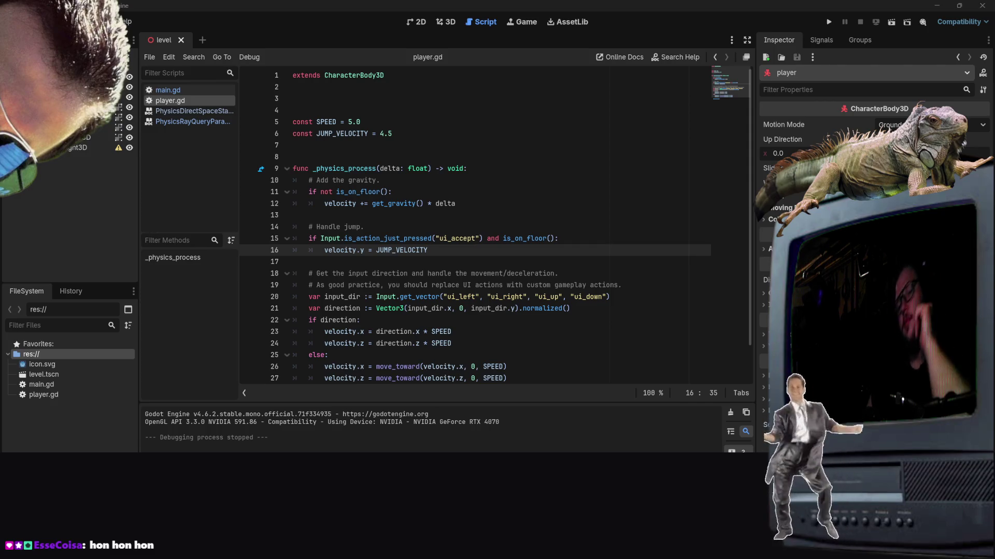
scroll(456, 336, down, 1)
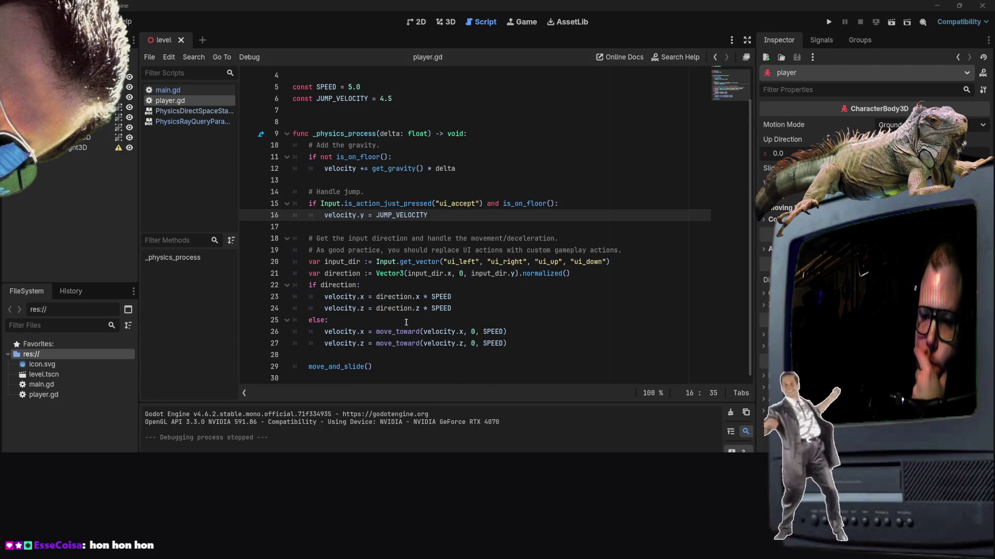
click(399, 318)
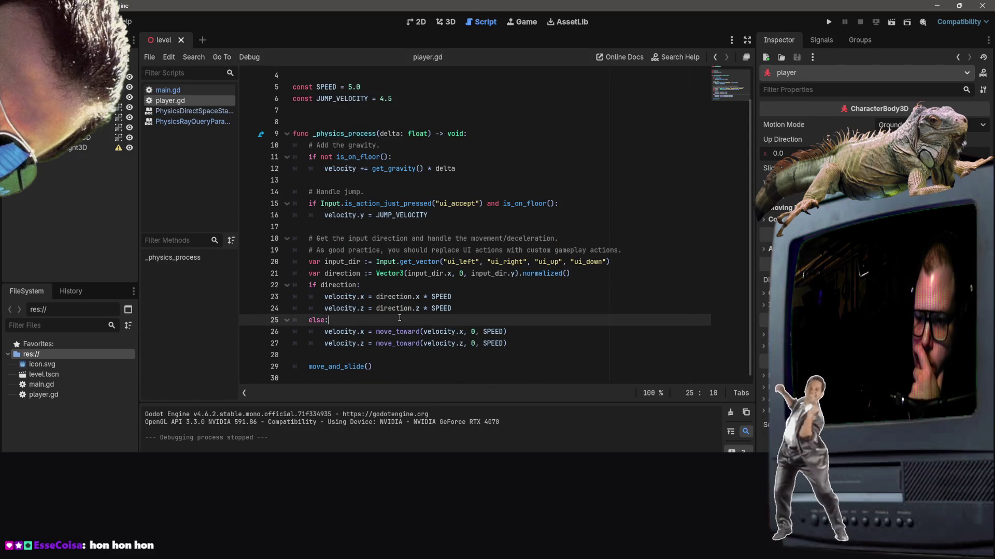
click(454, 335)
click(408, 299)
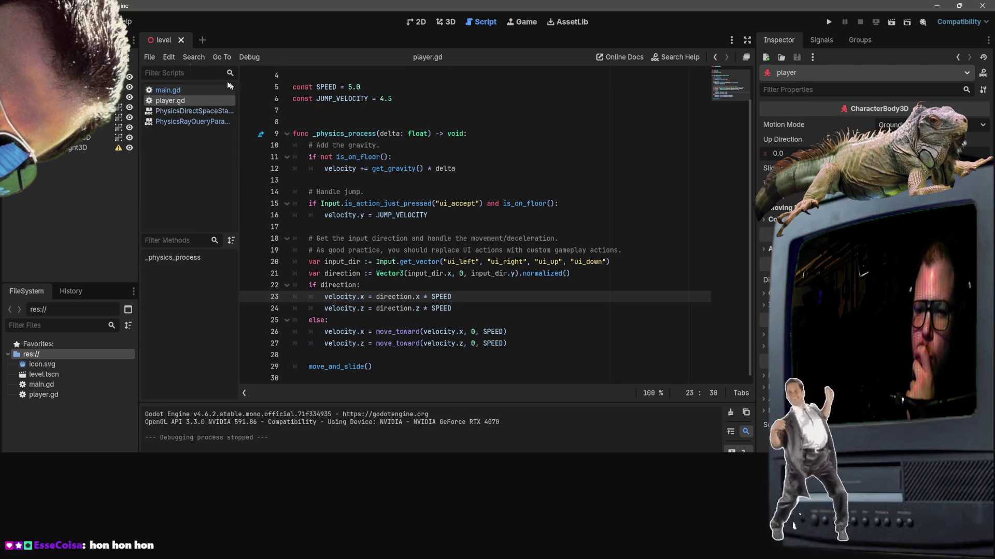
scroll(277, 123, up, 1)
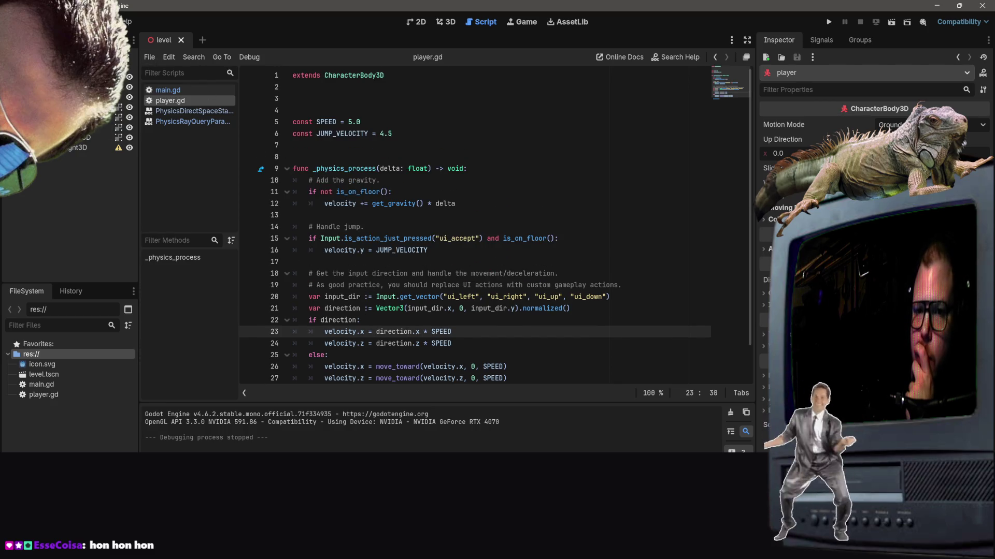
click(191, 111)
click(190, 121)
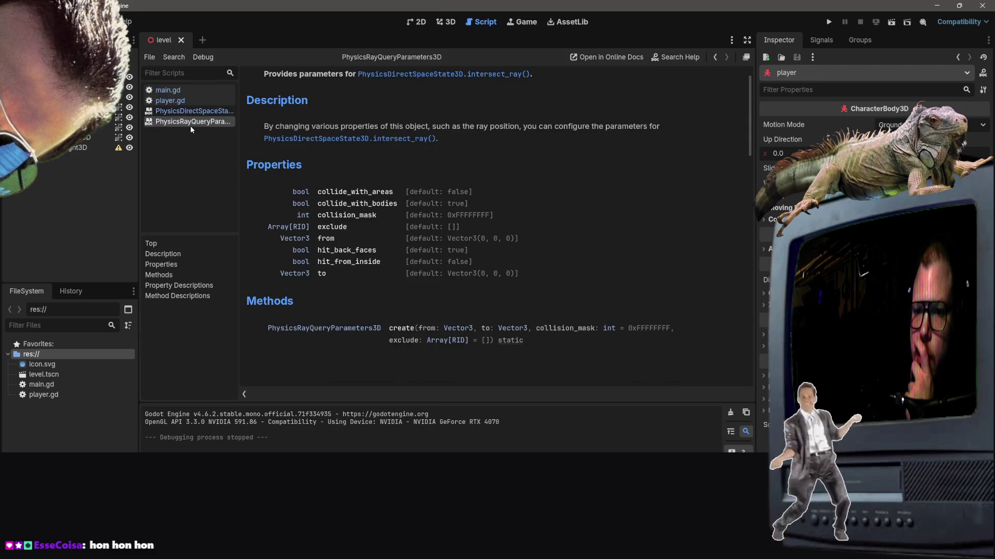
click(171, 100)
click(167, 90)
click(170, 100)
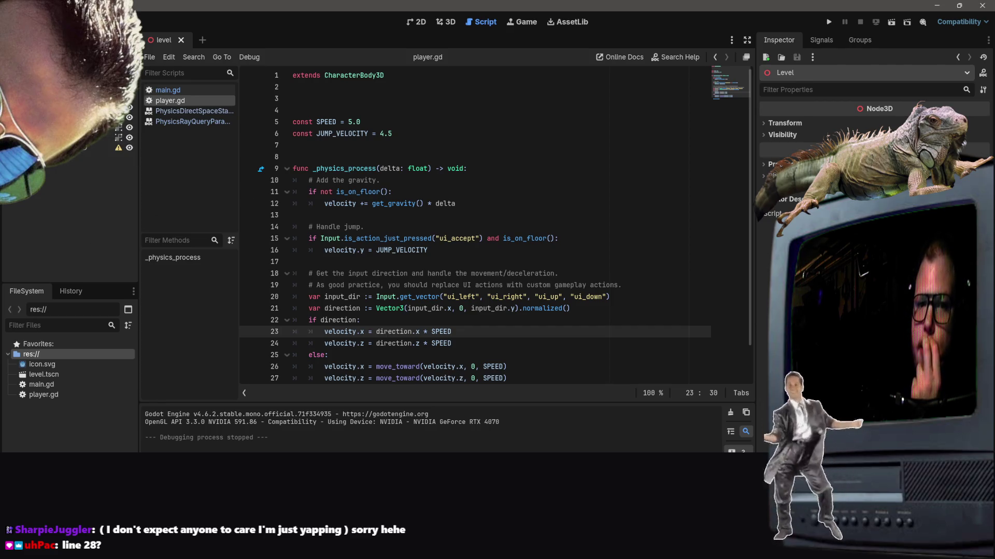
scroll(465, 336, down, 1)
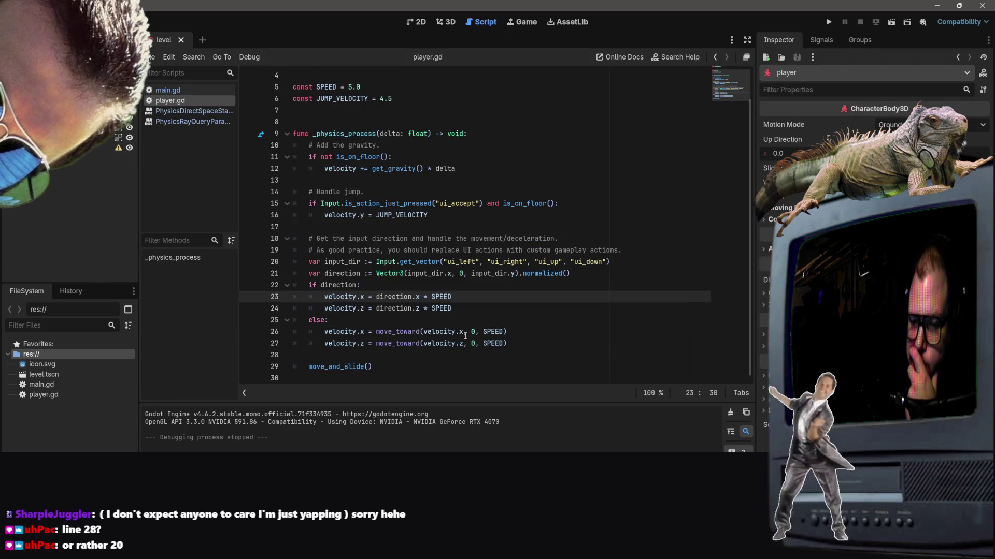
click(332, 357)
click(334, 374)
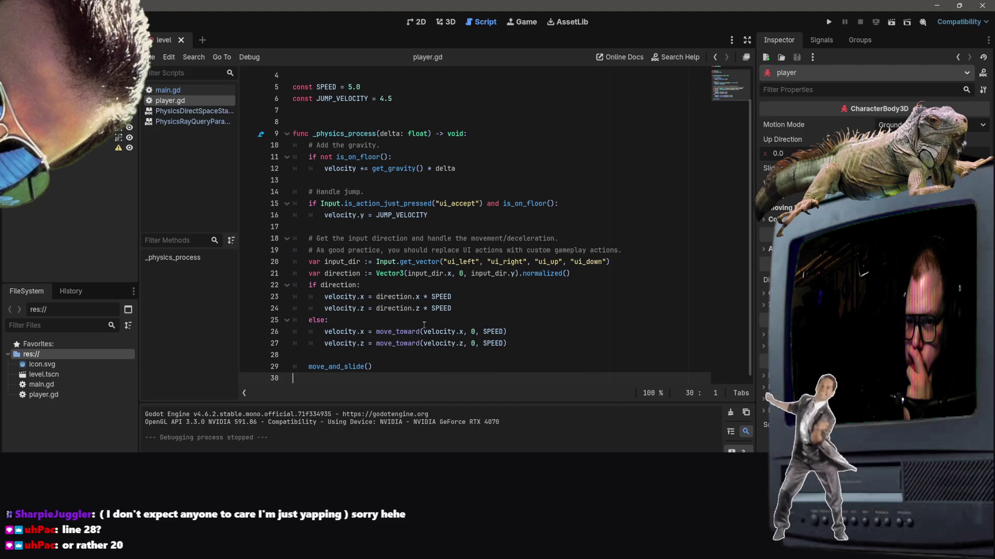
scroll(430, 319, up, 1)
scroll(422, 328, down, 1)
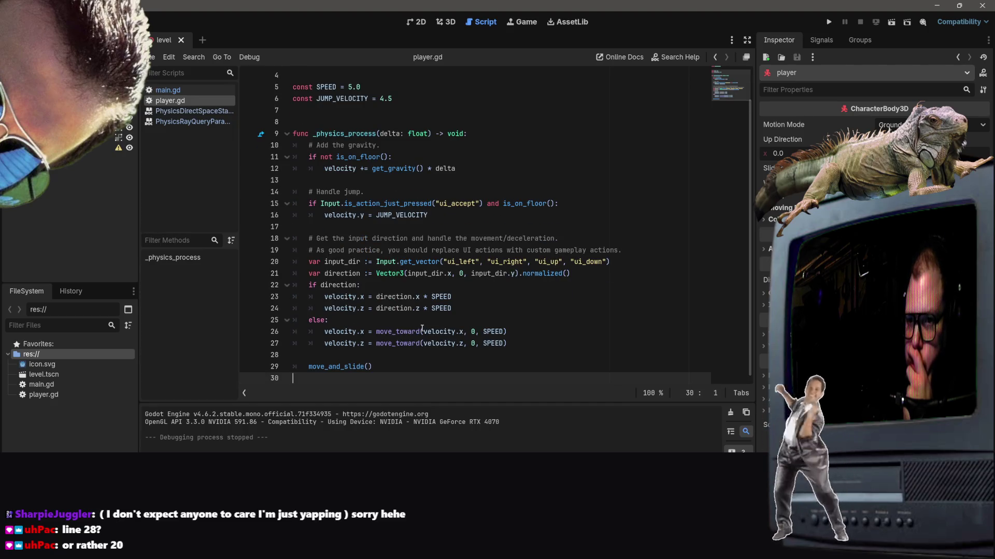
scroll(422, 329, up, 1)
right_click(420, 343)
click(427, 213)
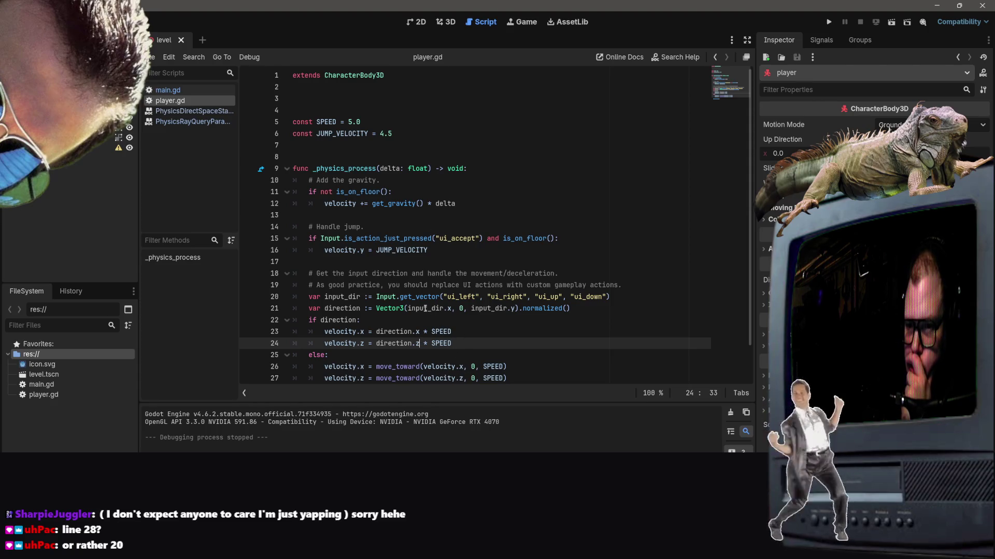
Switch to the 3D level view, orbit to look along the ground, and run the current scene.
click(420, 22)
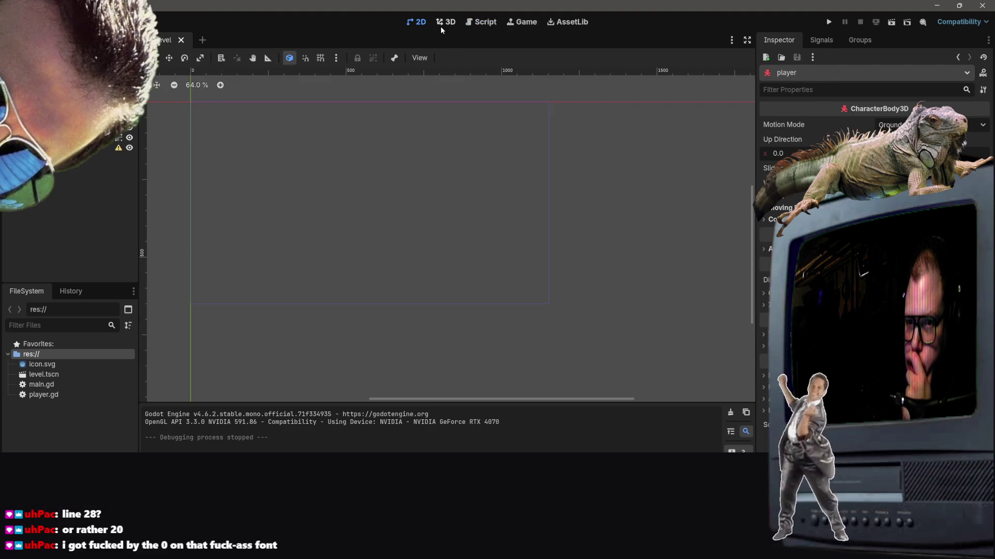
click(442, 23)
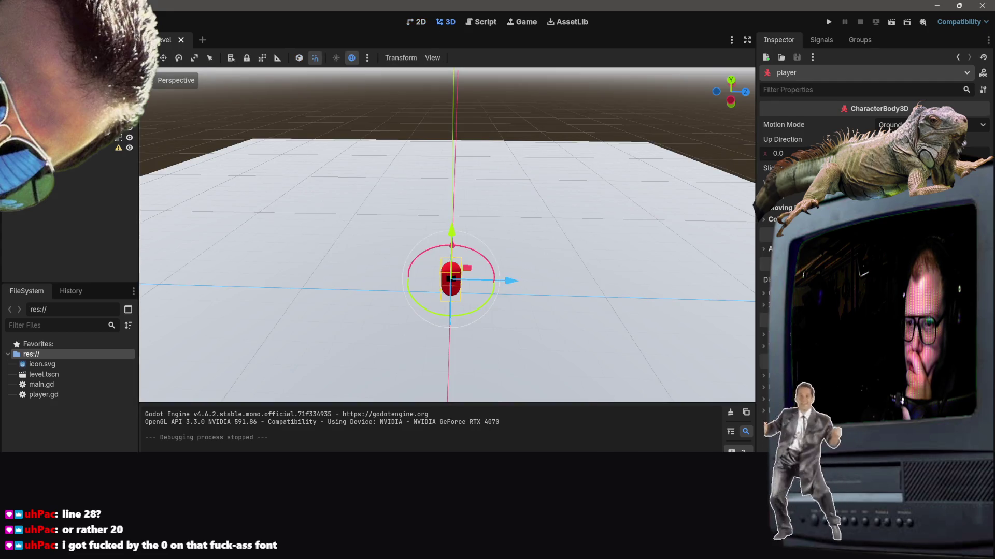
scroll(542, 271, down, 10)
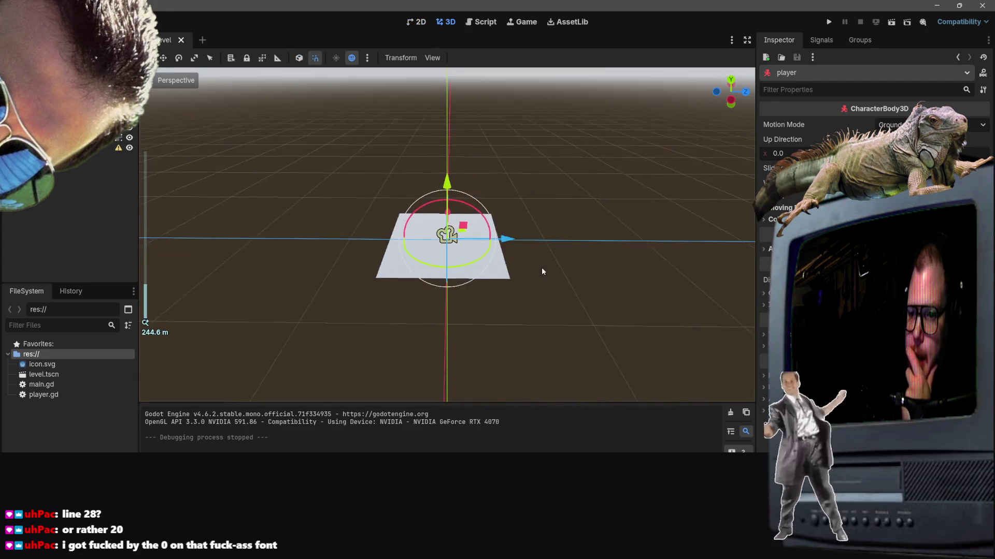
scroll(542, 267, up, 8)
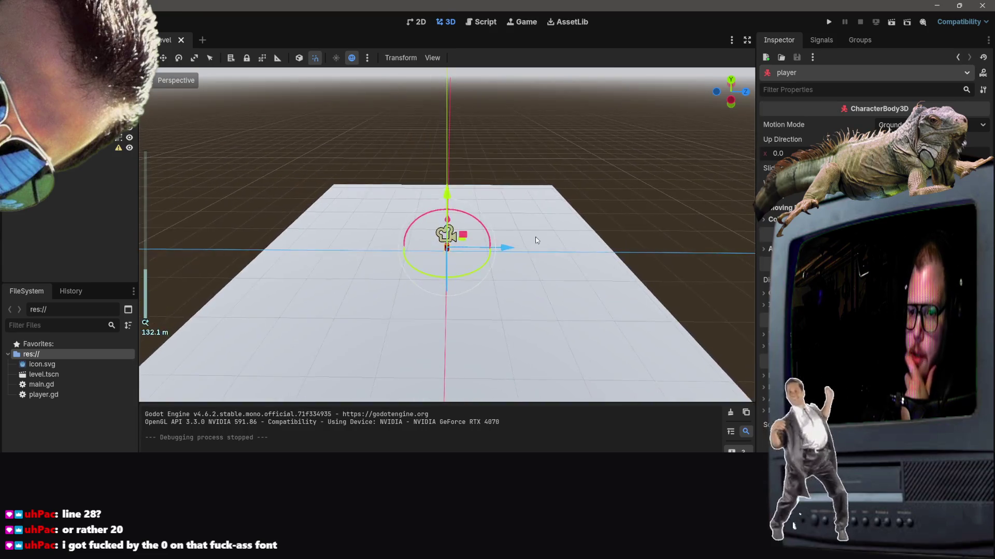
scroll(535, 240, up, 2)
mouse_move(522, 249)
mouse_down()
mouse_move(415, 239)
mouse_move(414, 218)
mouse_move(430, 202)
mouse_move(522, 245)
mouse_move(462, 348)
mouse_up()
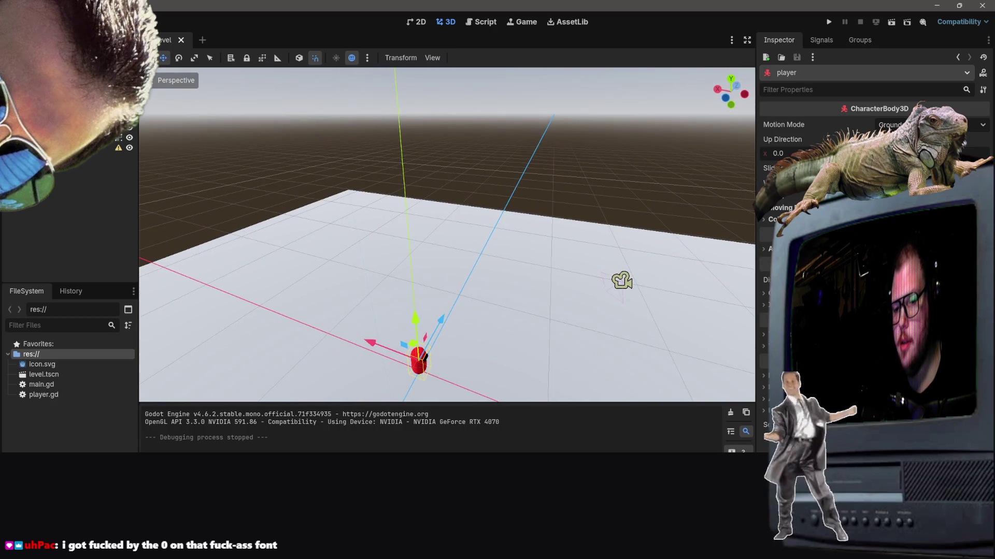
click(889, 25)
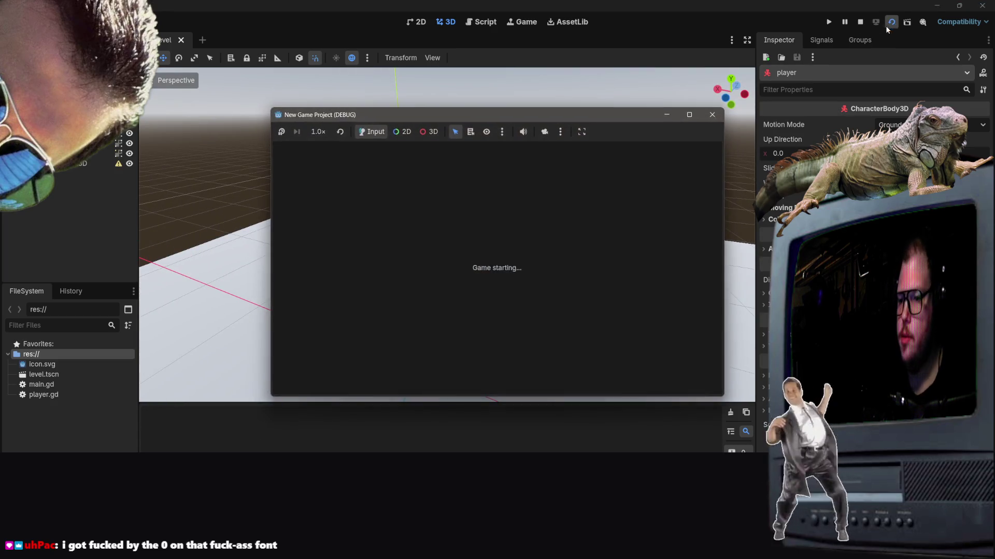
Walk the player left with the A key three times, then close the DEBUG game window.
key(a)
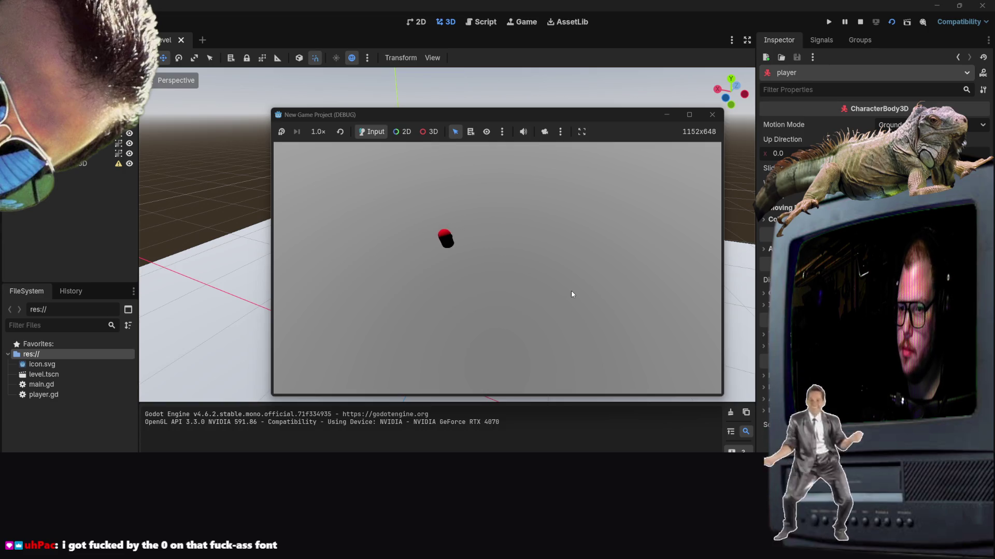
key(a)
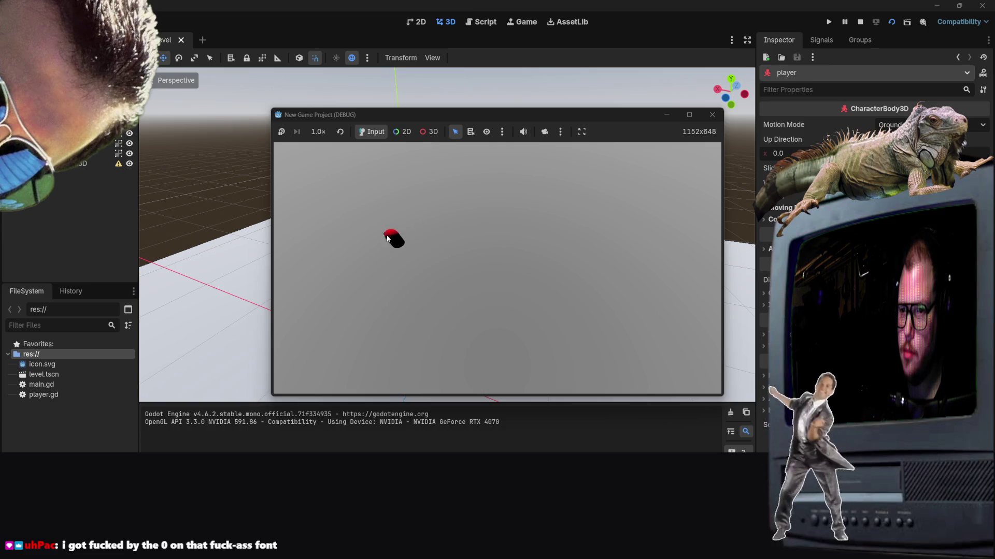
key(a)
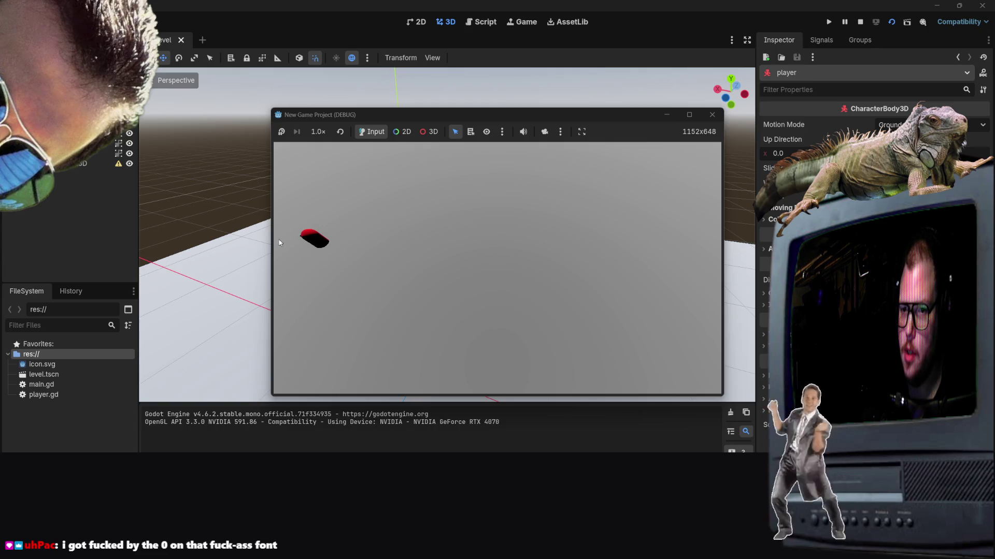
click(712, 114)
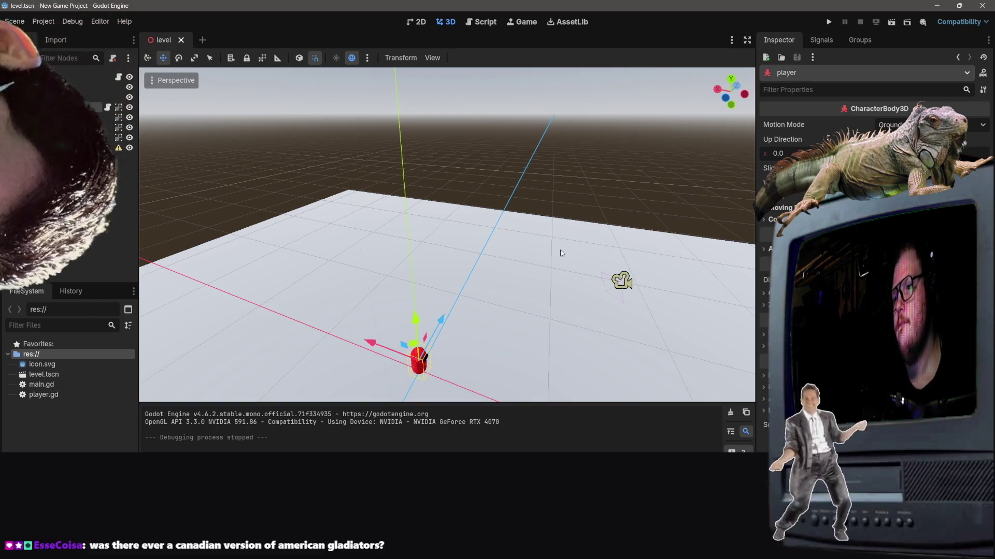
mouse_move(560, 253)
mouse_down()
mouse_move(477, 254)
mouse_move(547, 256)
mouse_move(547, 245)
mouse_up()
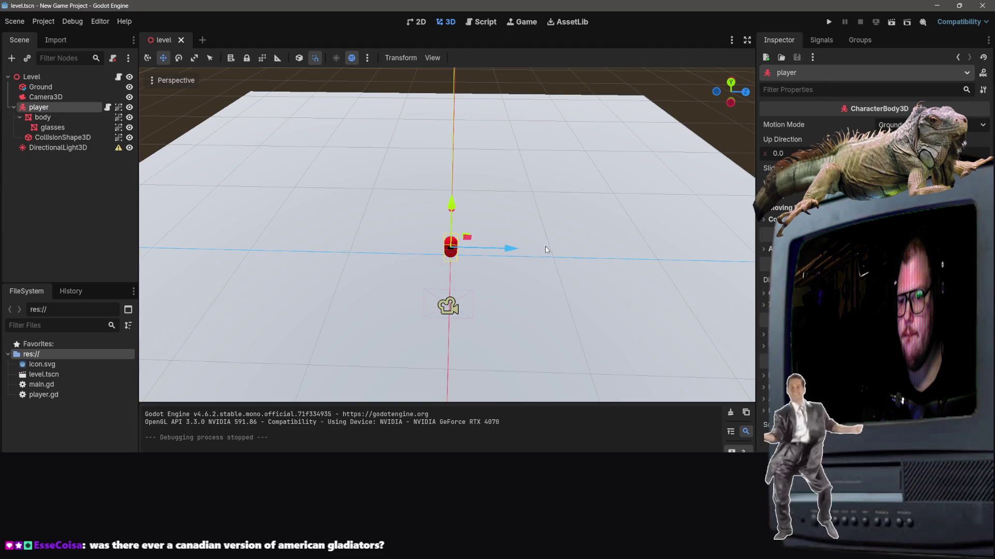
click(464, 309)
click(455, 309)
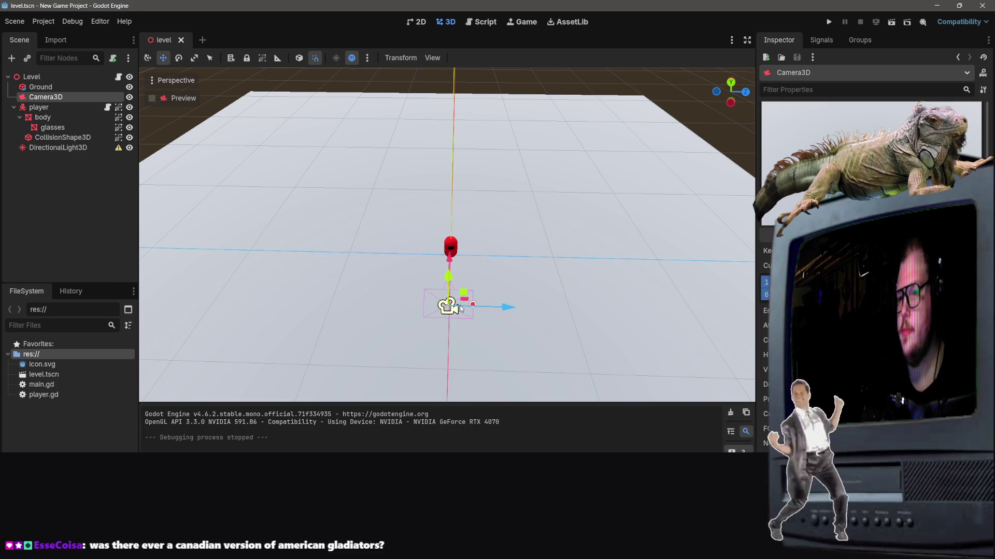
scroll(444, 296, down, 5)
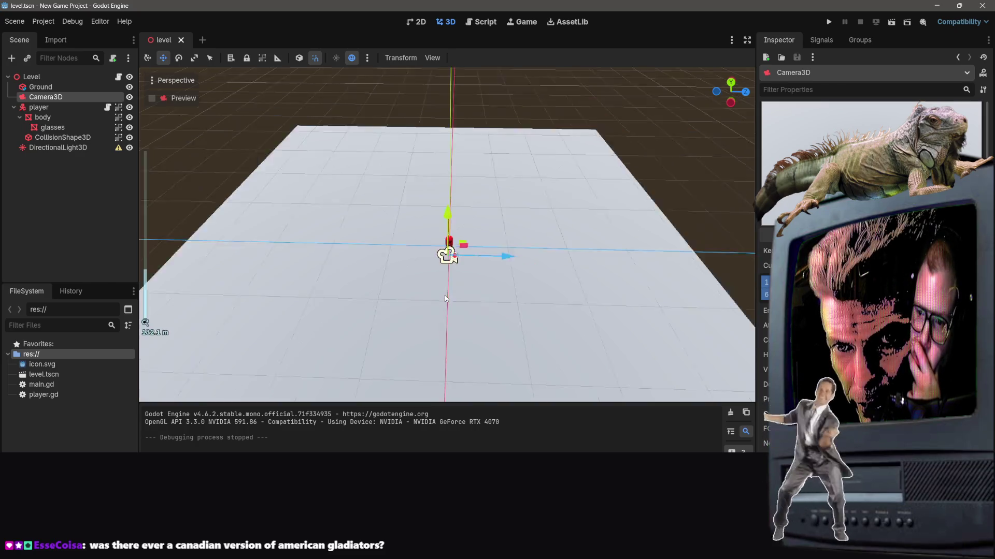
key(f)
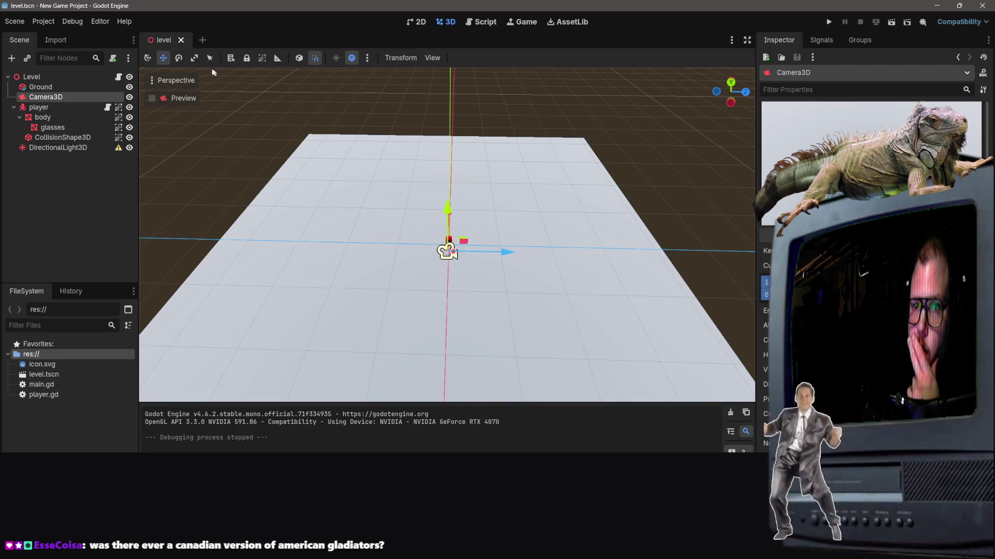
click(179, 58)
mouse_move(470, 287)
mouse_down()
mouse_move(496, 272)
mouse_move(501, 223)
mouse_move(508, 259)
mouse_move(508, 217)
mouse_move(475, 188)
mouse_move(444, 182)
mouse_move(406, 195)
mouse_move(402, 170)
mouse_up()
scroll(515, 271, up, 5)
scroll(515, 271, down, 3)
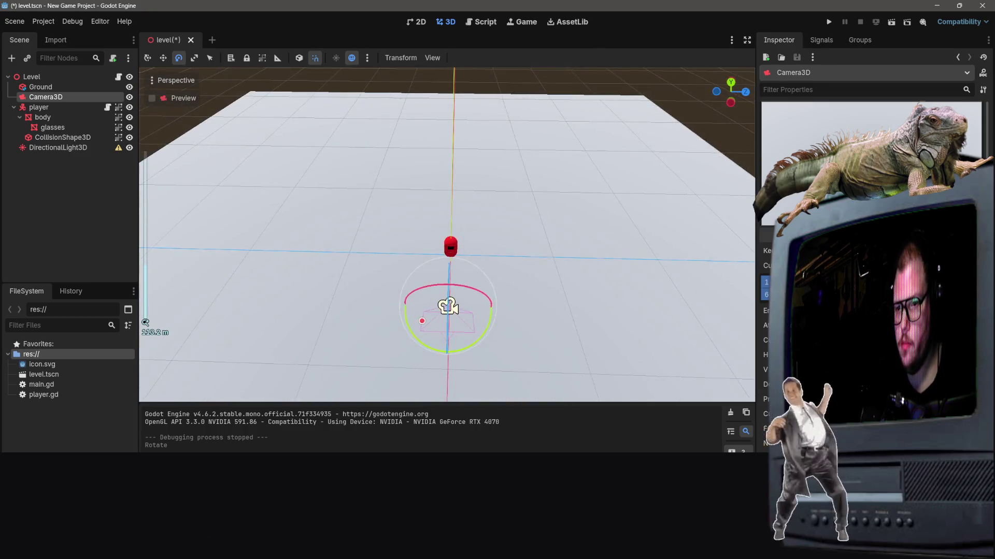
mouse_move(515, 271)
mouse_down()
mouse_move(552, 231)
mouse_move(548, 319)
mouse_move(560, 305)
mouse_up()
key(w)
key(Delete)
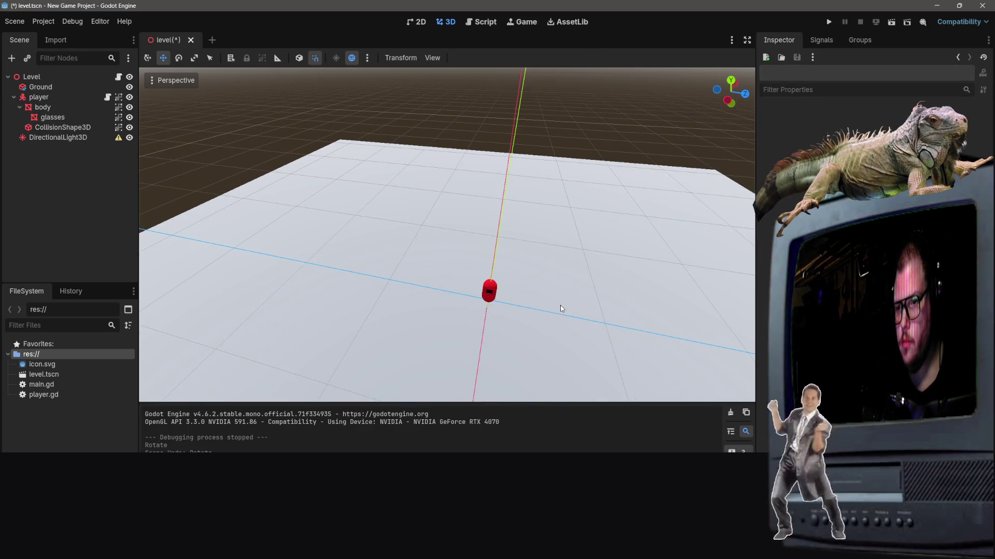
key(ctrl+z)
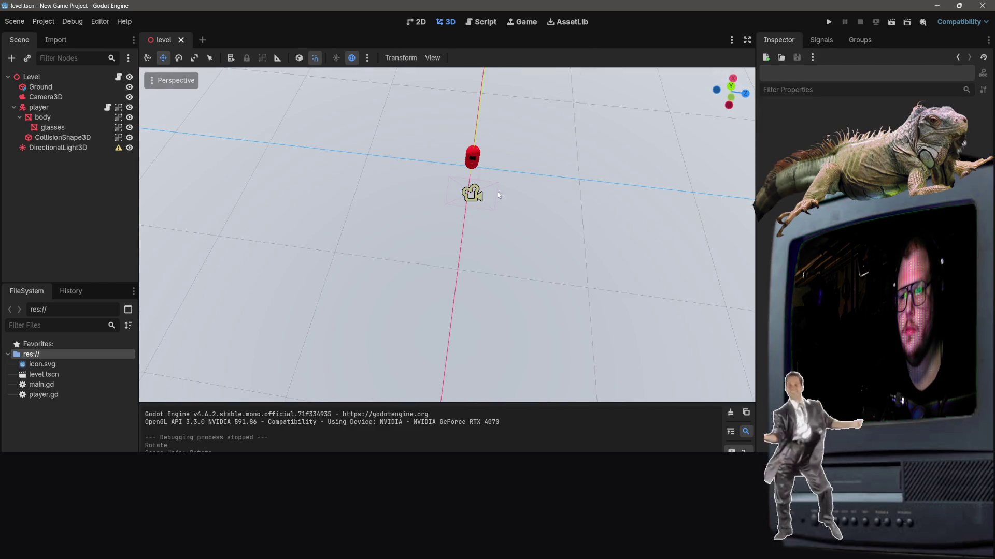
drag(483, 181, 466, 196)
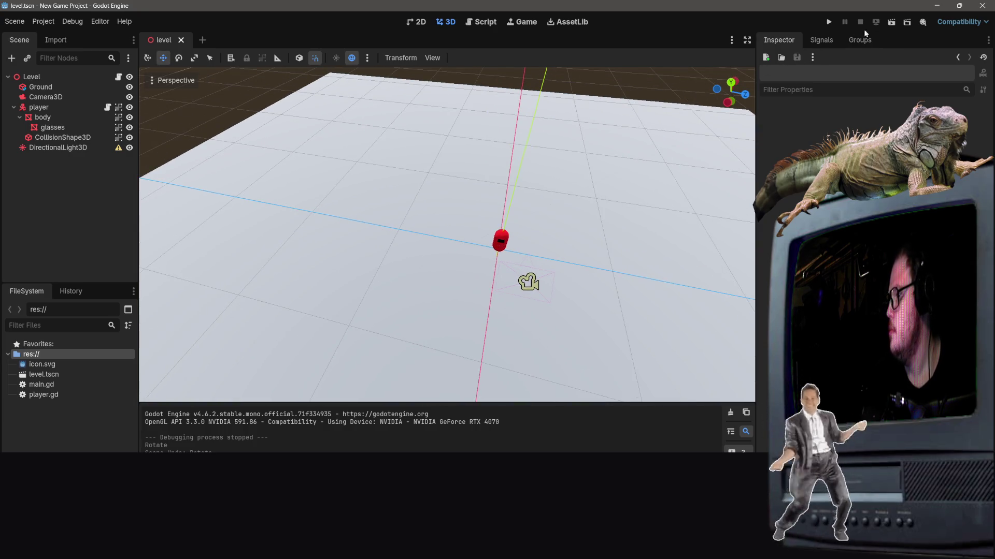
click(891, 22)
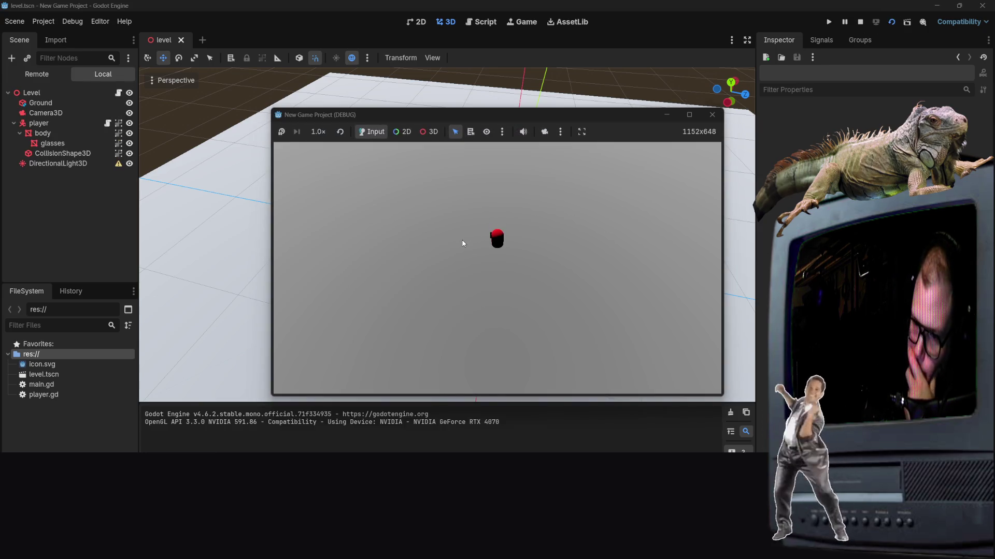
Send the player to two clicked spots and steer it left and right, then close the game.
click(463, 228)
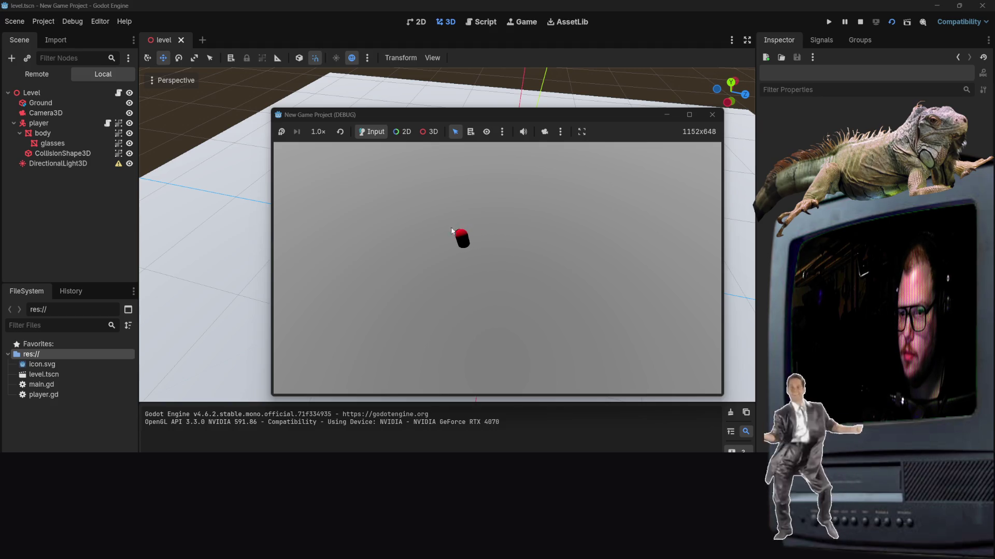
click(420, 231)
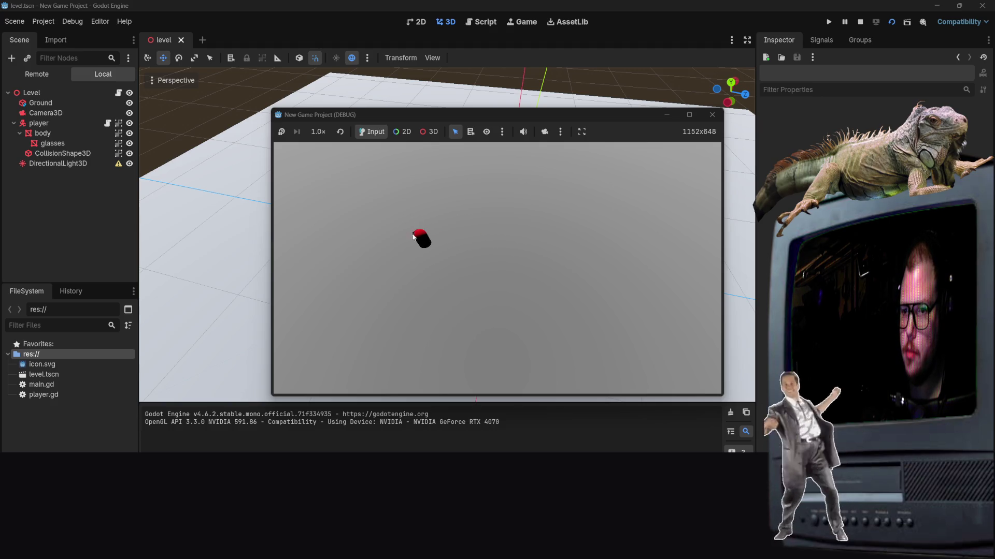
key(Left)
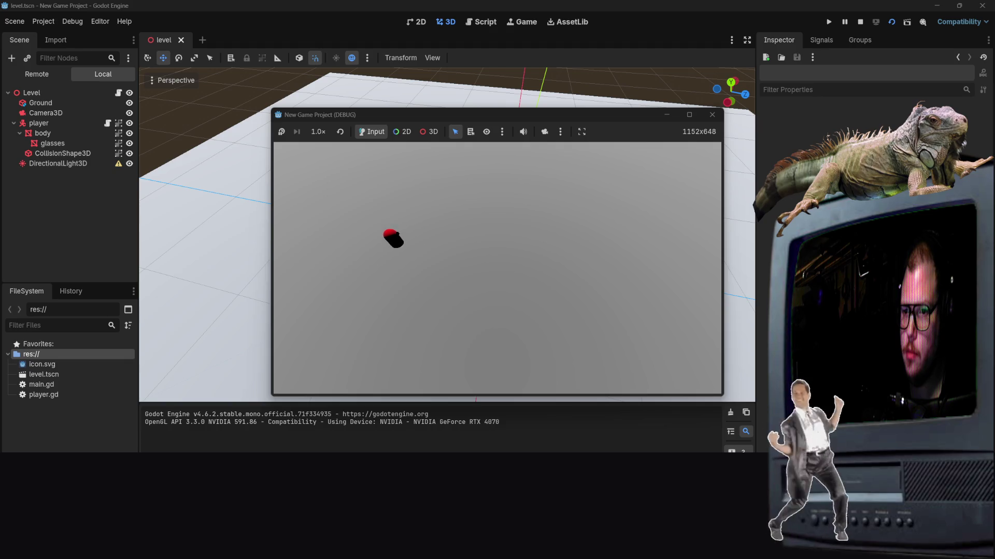
key(Right)
key(Right)
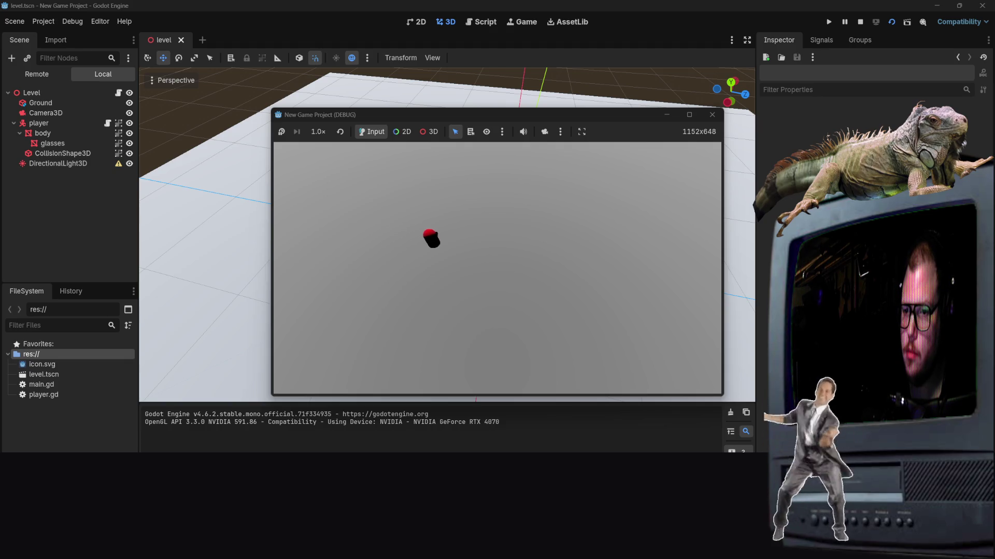
key(Left)
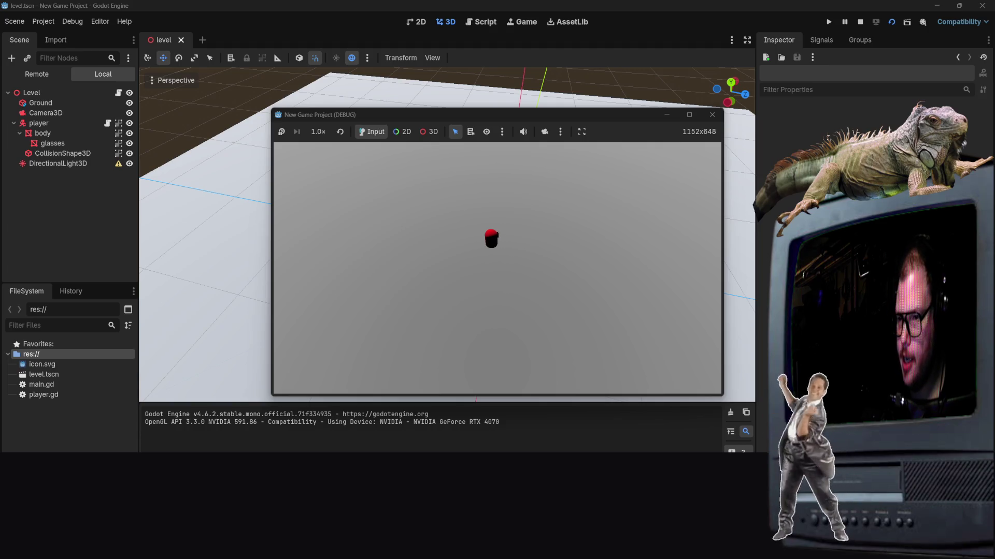
key(Right)
key(Left)
key(Right)
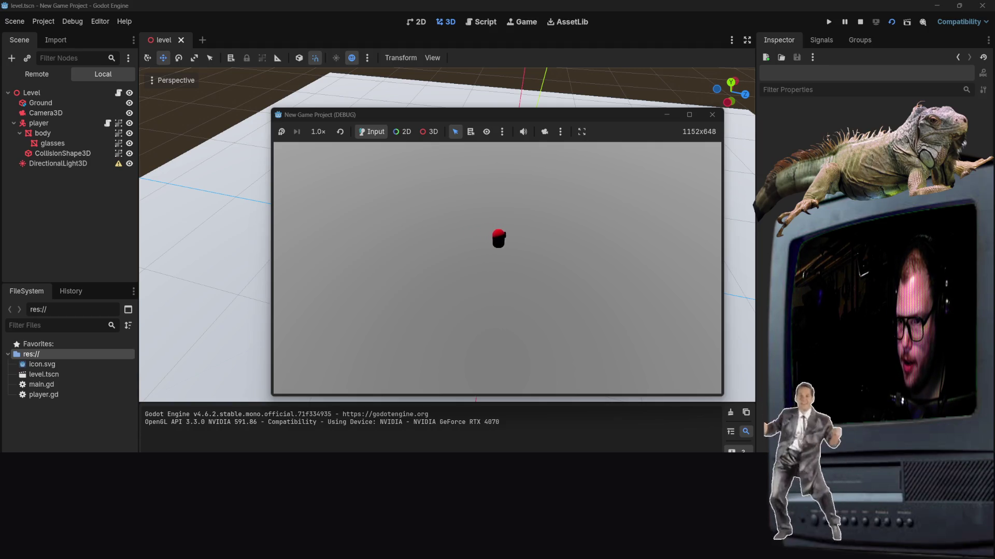
click(713, 114)
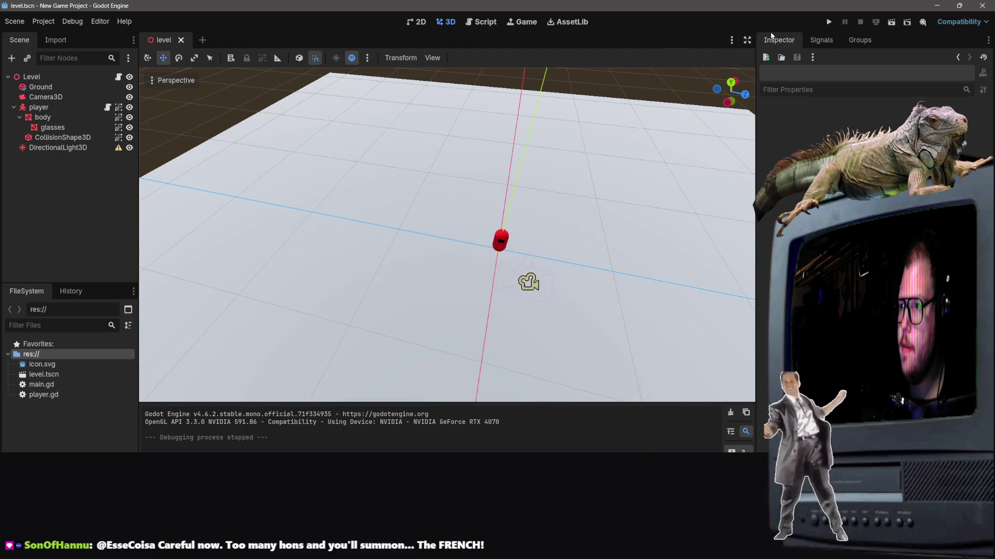
Relaunch the game and steer the capsule sideways, toward the camera and away from it.
click(890, 20)
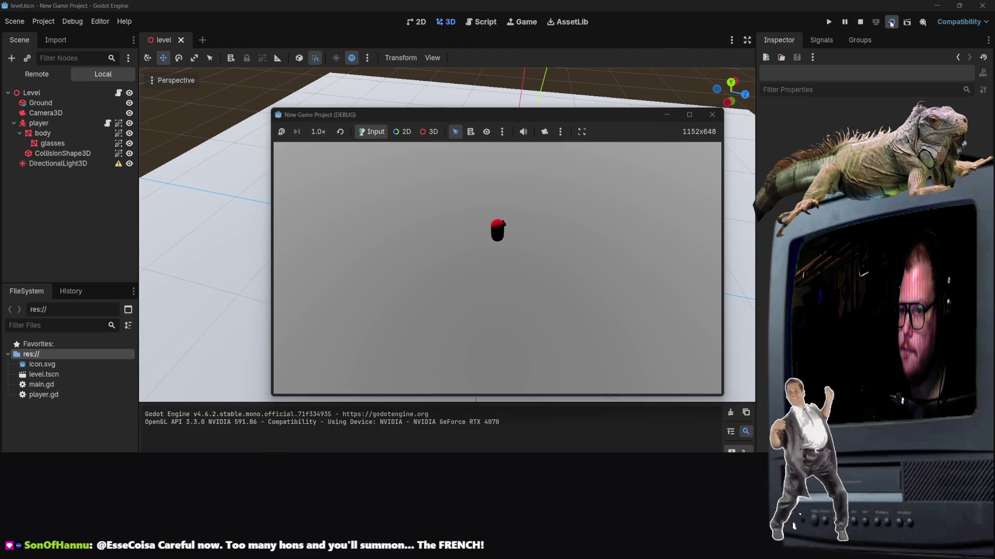
key(Left)
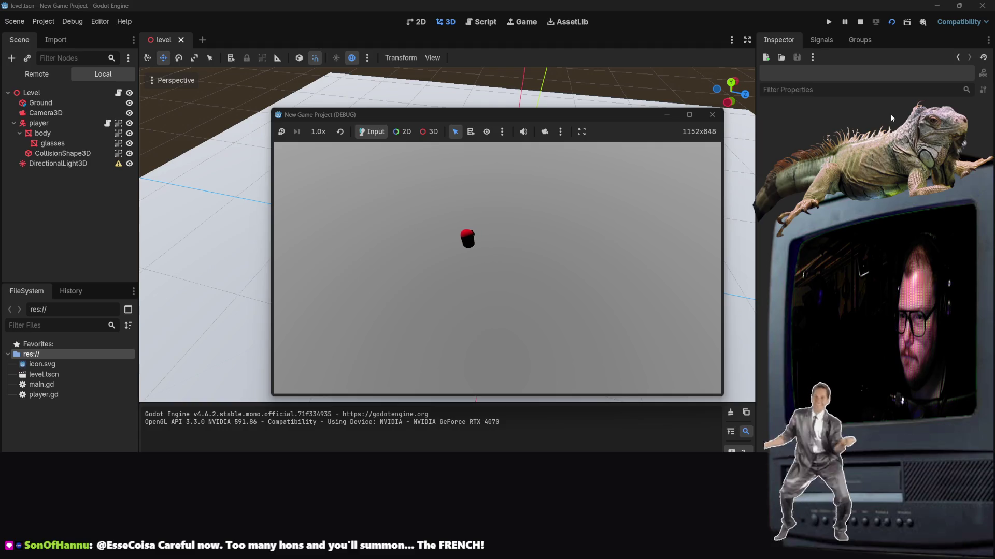
key(Right)
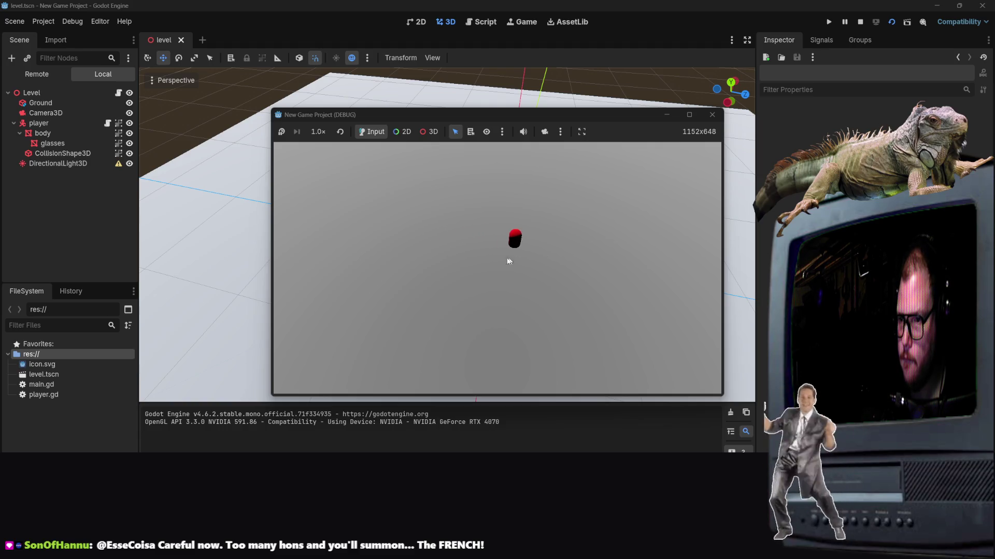
key(Right)
key(Down)
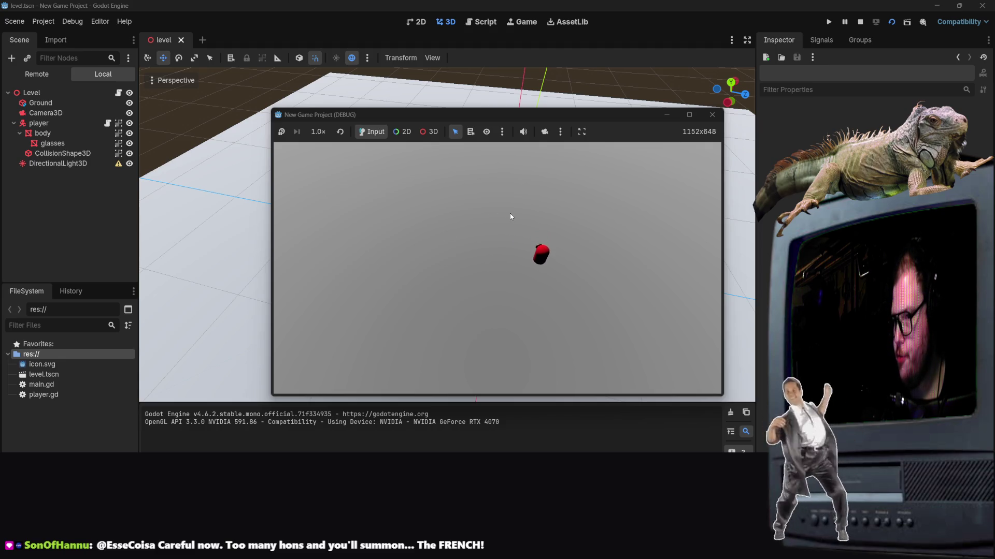
key(Right)
key(Left)
key(Left)
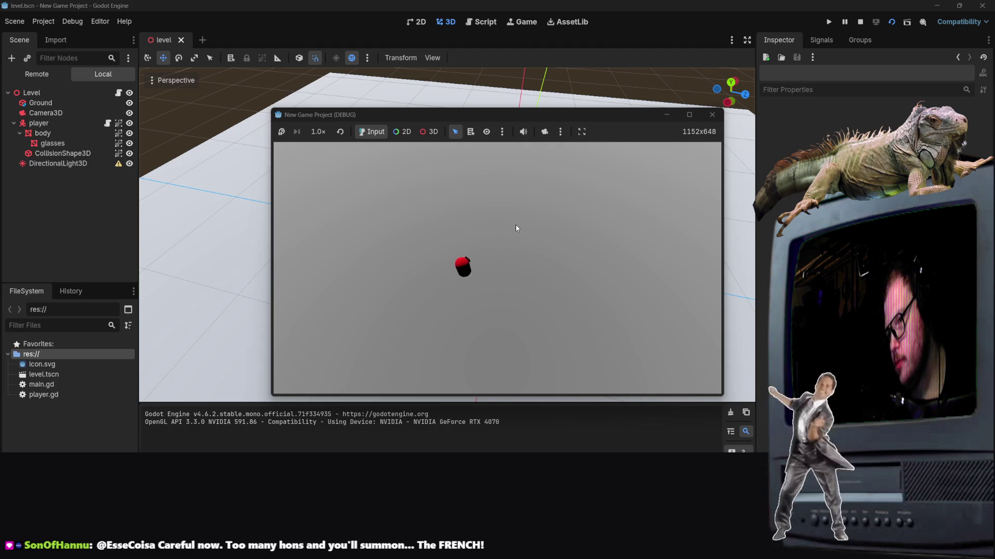
key(Up)
key(Left)
key(Right)
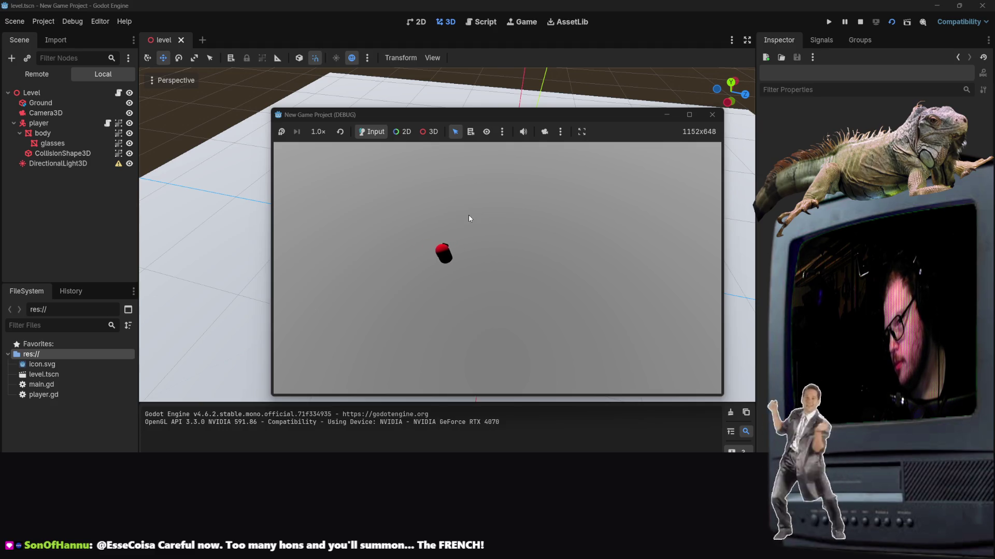
key(Left)
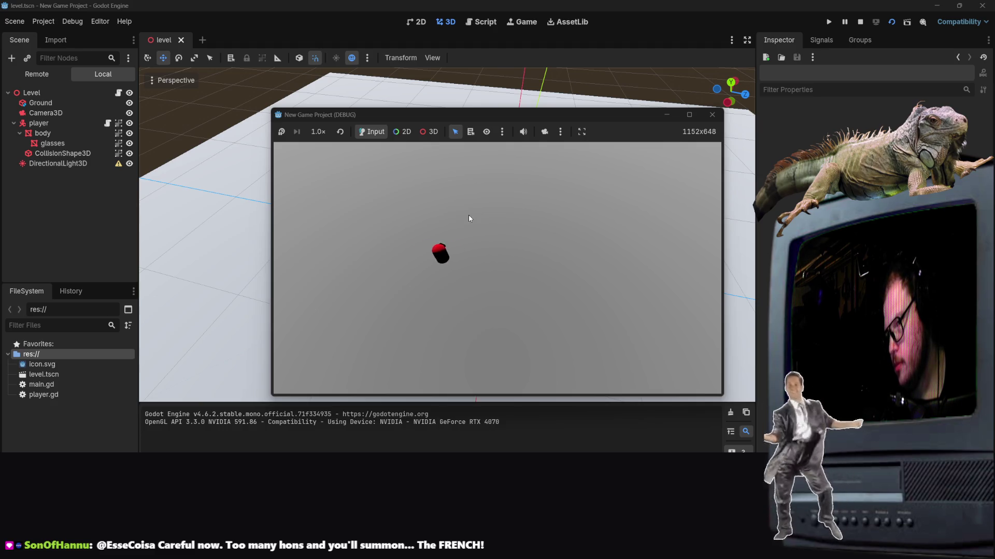
key(Right)
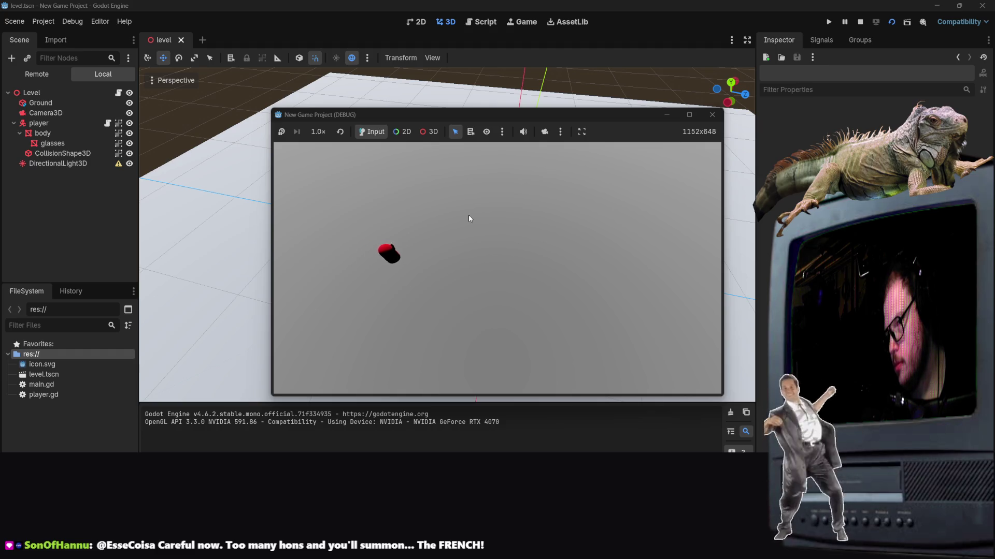
Keep driving the capsule up, down, left and right, then stop the game with F8.
key(Left)
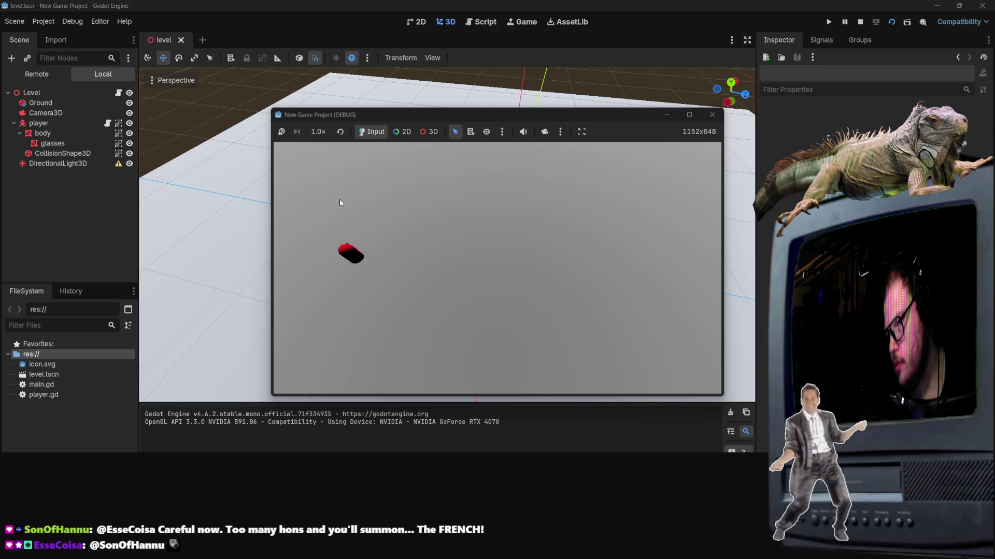
key(Up)
key(Right)
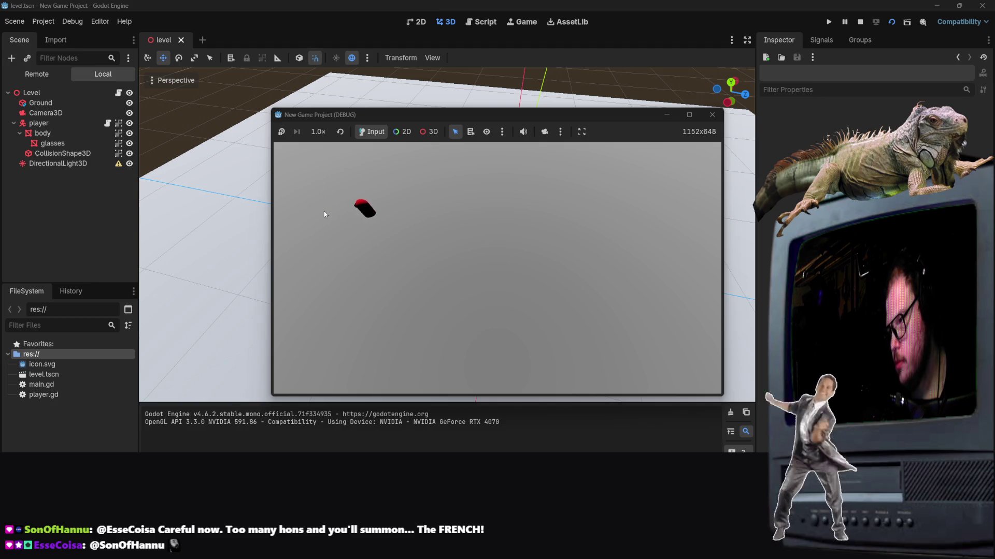
key(Down)
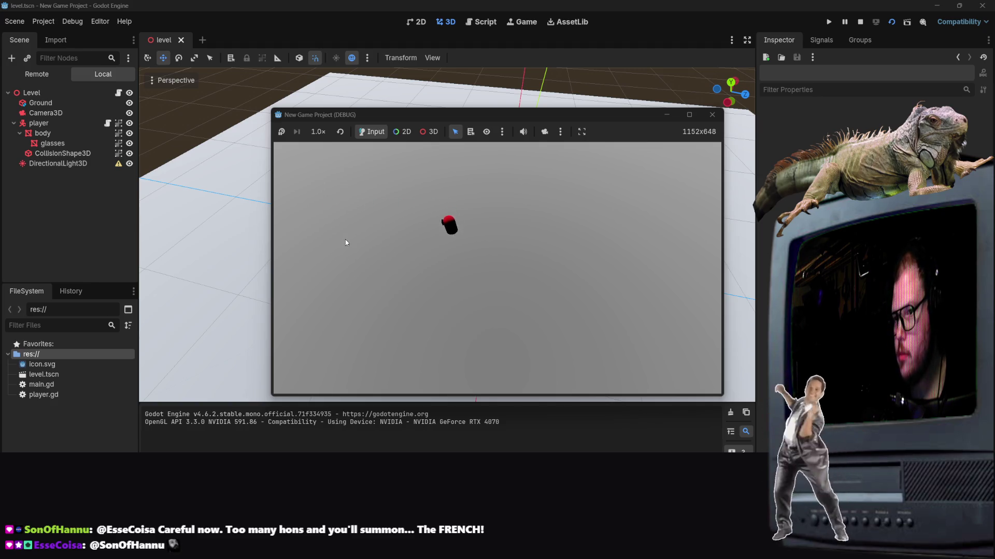
key(Right)
key(Down)
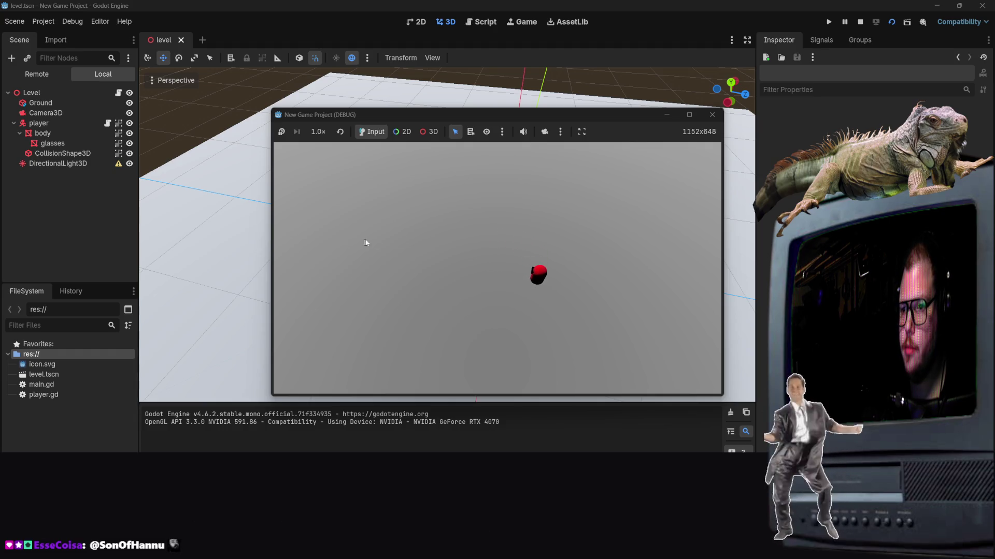
key(Left)
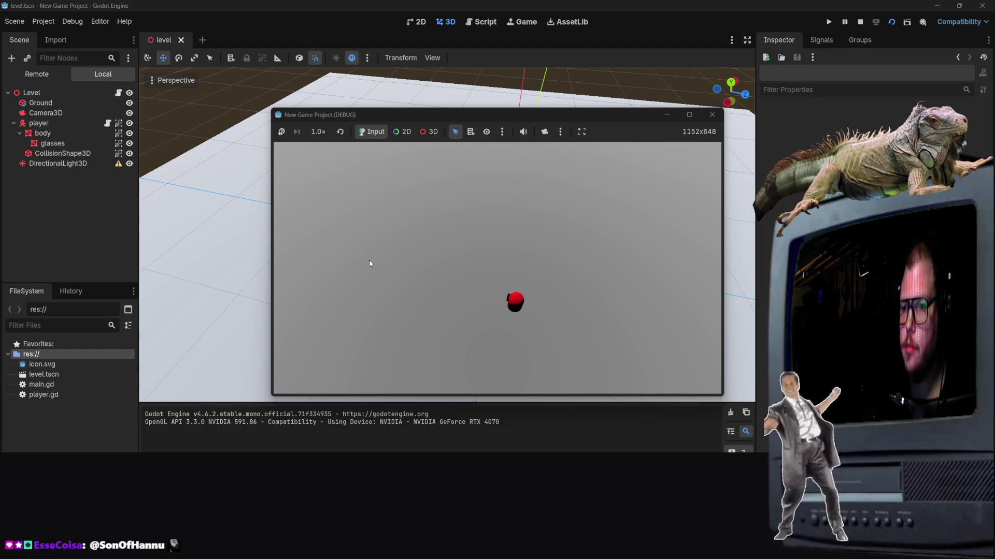
key(Right)
key(Up)
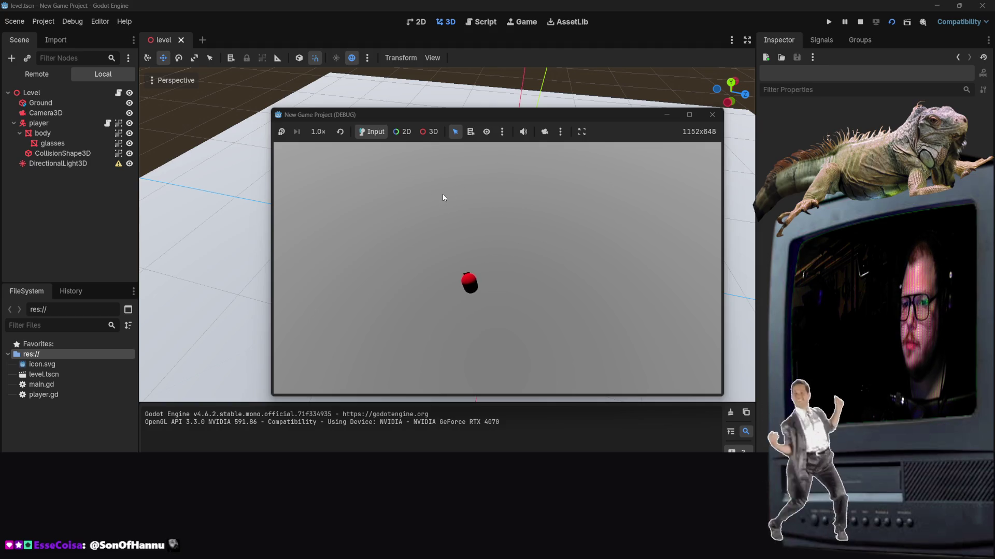
key(Left)
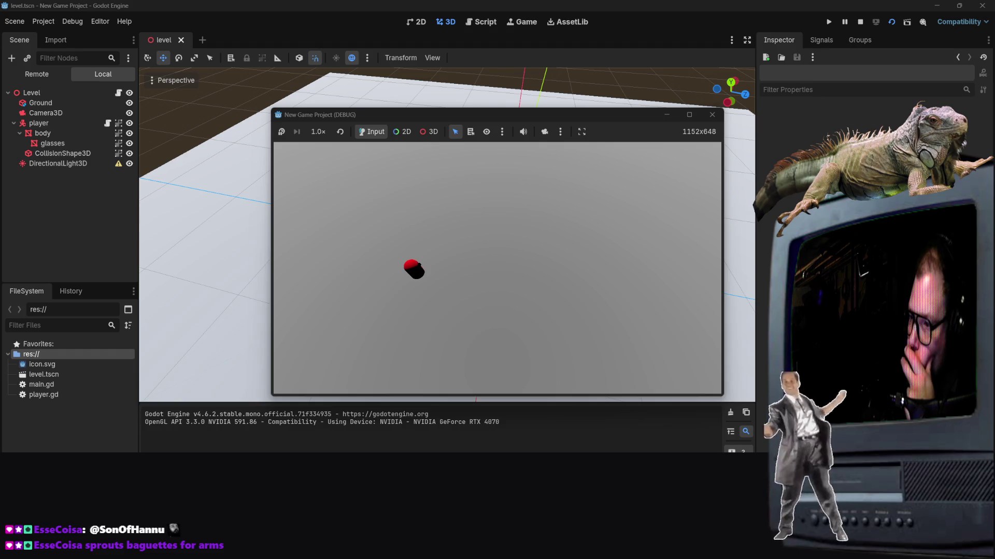
key(F8)
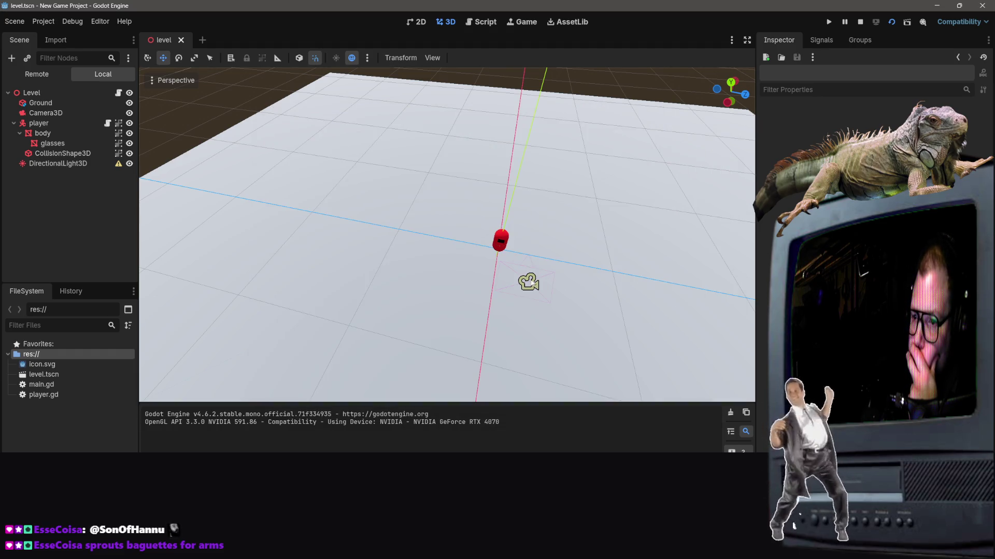
Select Camera3D and drag it toward the right side of the ground.
click(528, 282)
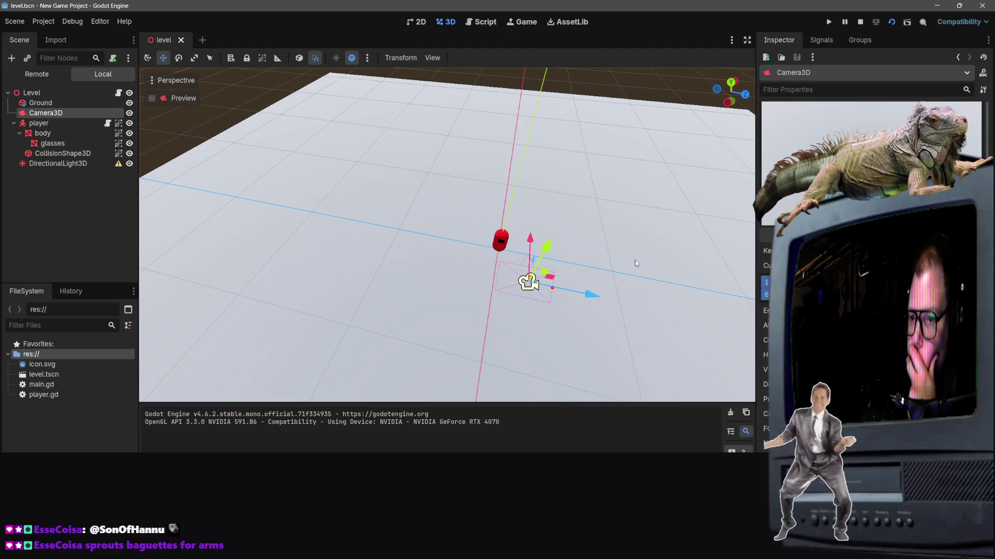
mouse_move(636, 263)
mouse_down()
mouse_move(435, 271)
mouse_move(400, 226)
mouse_move(397, 197)
mouse_move(369, 282)
mouse_move(383, 290)
mouse_move(393, 269)
mouse_move(424, 285)
mouse_up()
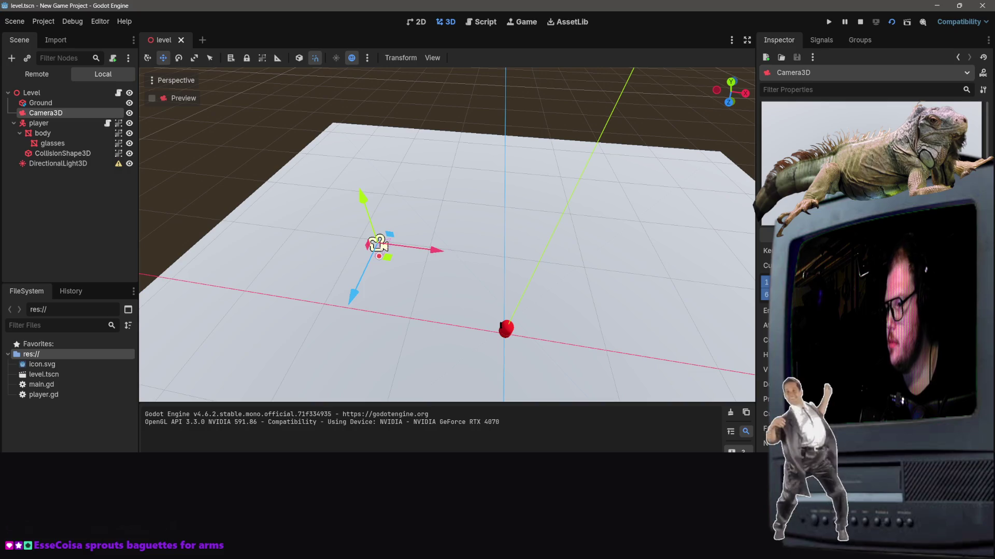
scroll(870, 259, down, 3)
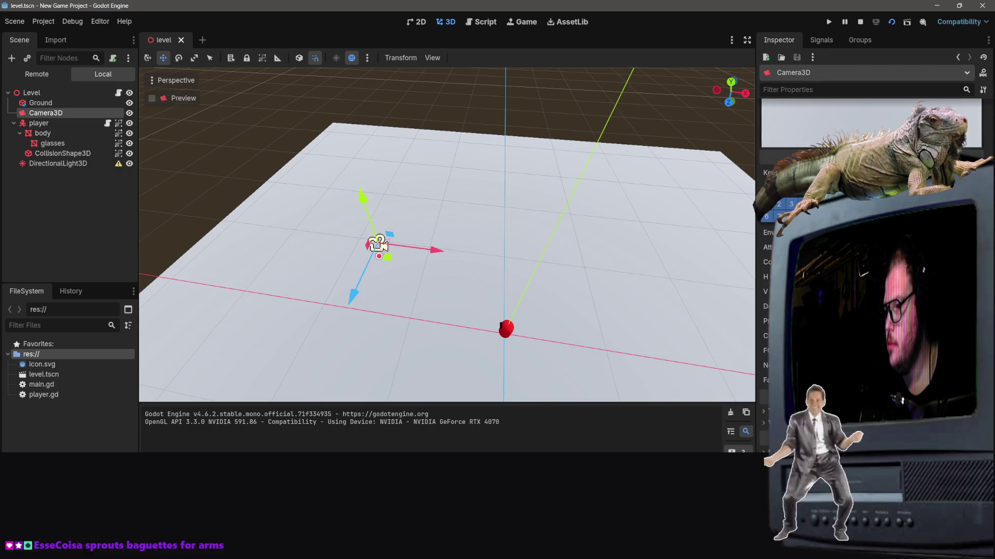
scroll(870, 259, down, 2)
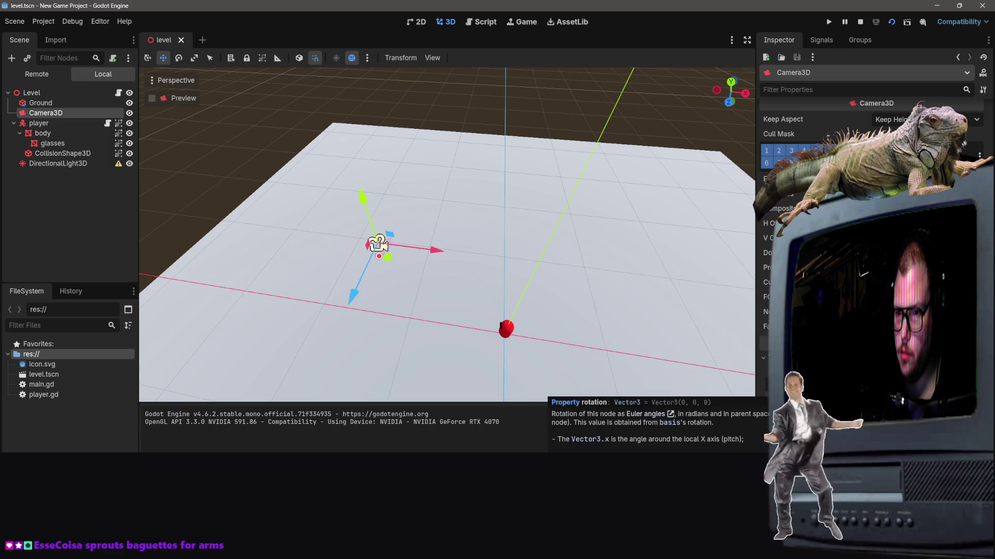
click(788, 386)
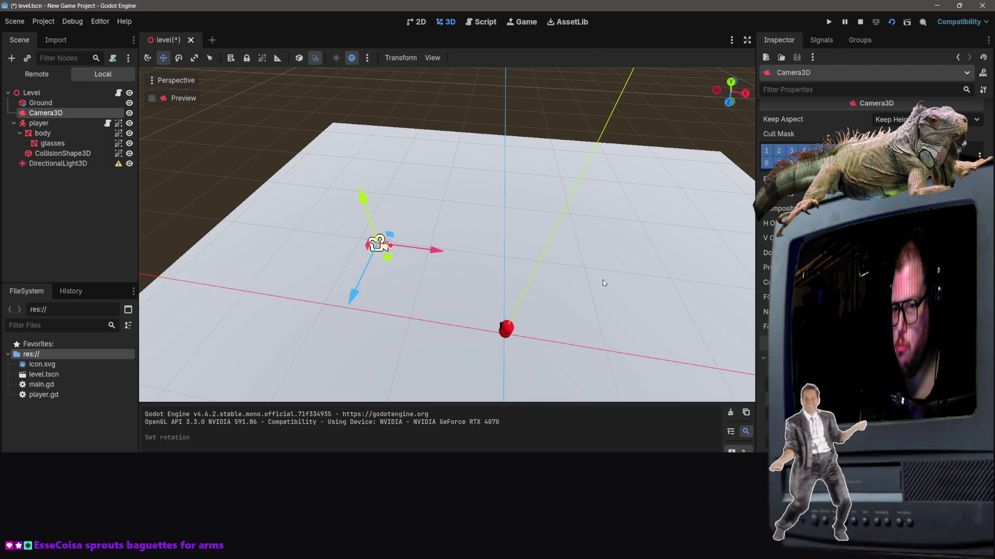
key(ctrl+z)
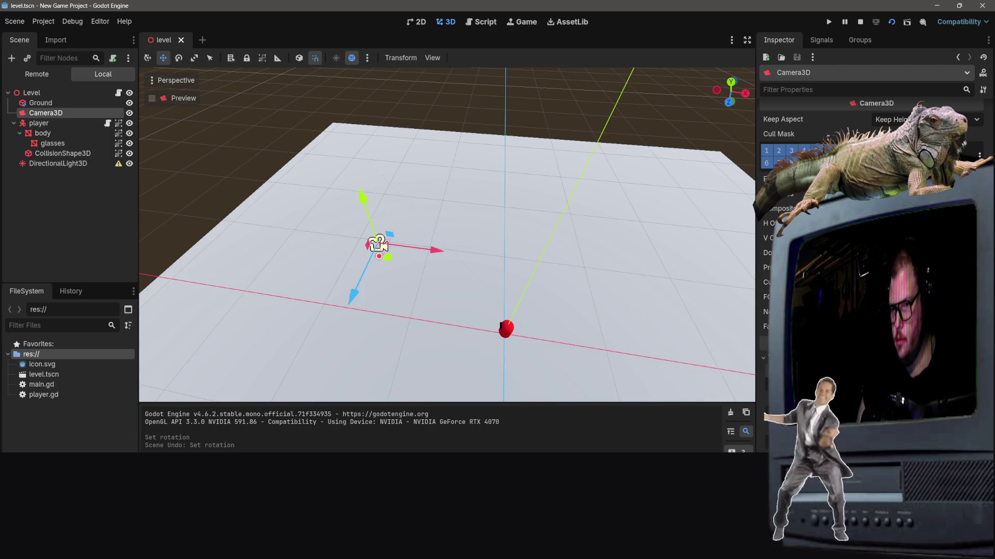
drag(379, 243, 725, 289)
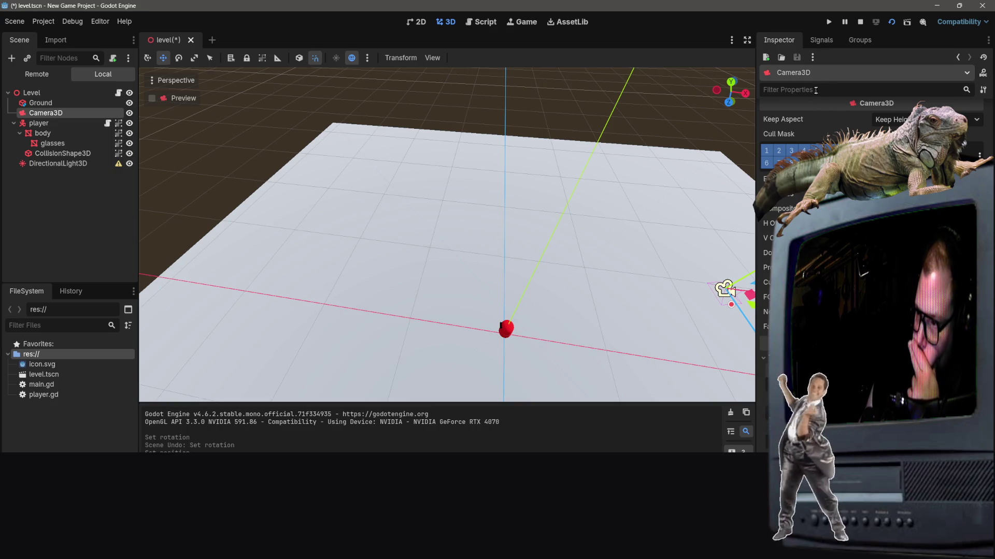
Save the level, turn the camera to face the player, and run the game with F5.
key(ctrl+s)
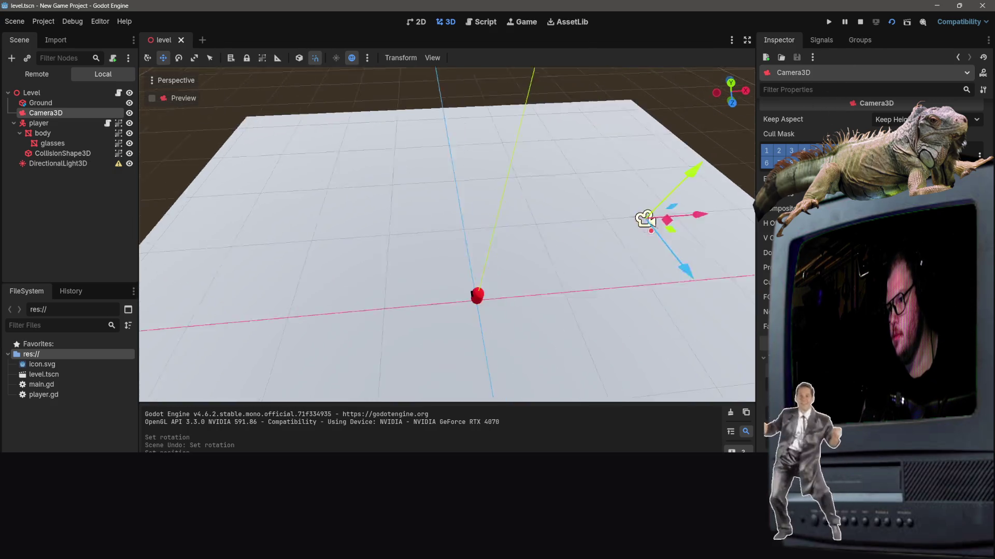
key(w)
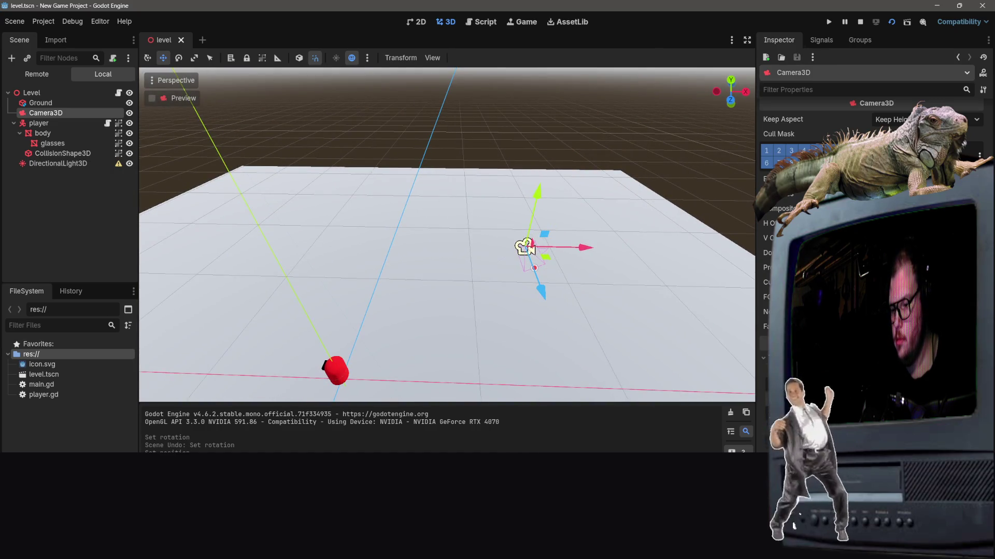
key(ctrl+z)
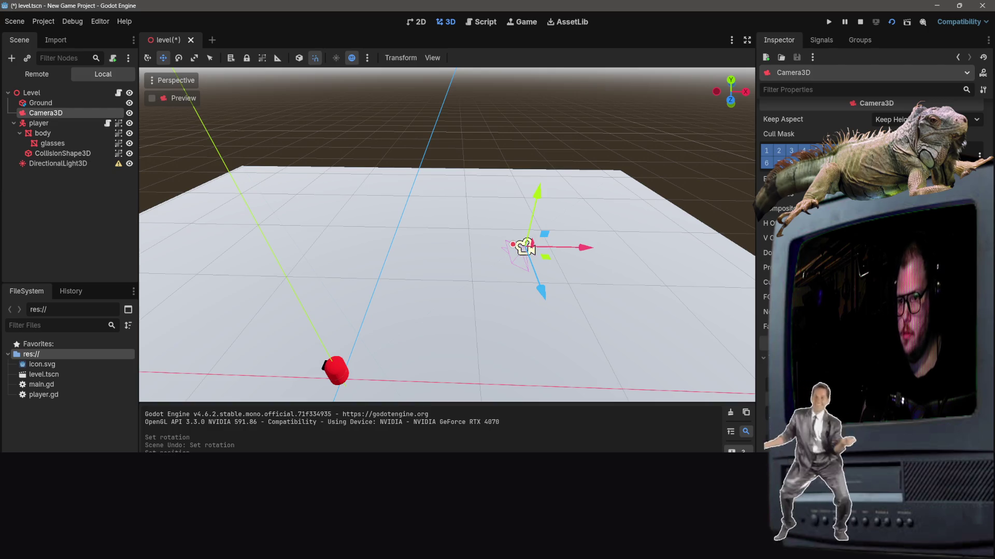
key(F5)
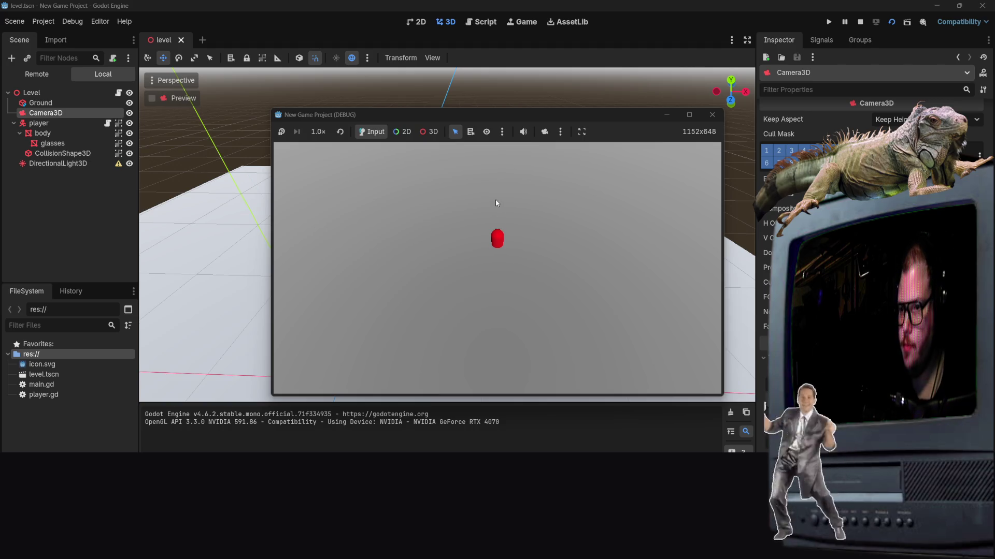
Move the capsule right and left with D and A, then stop the game.
key(d)
key(a)
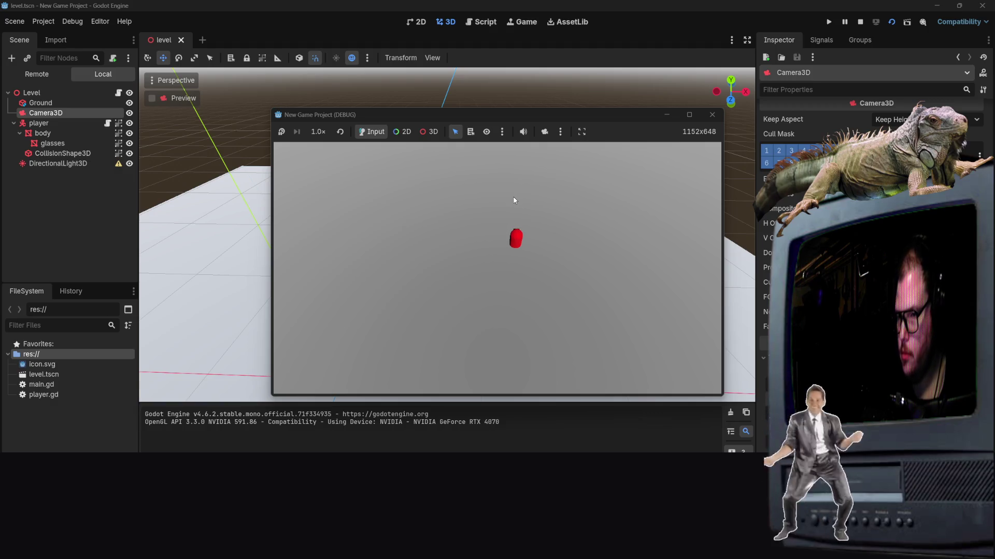
click(712, 115)
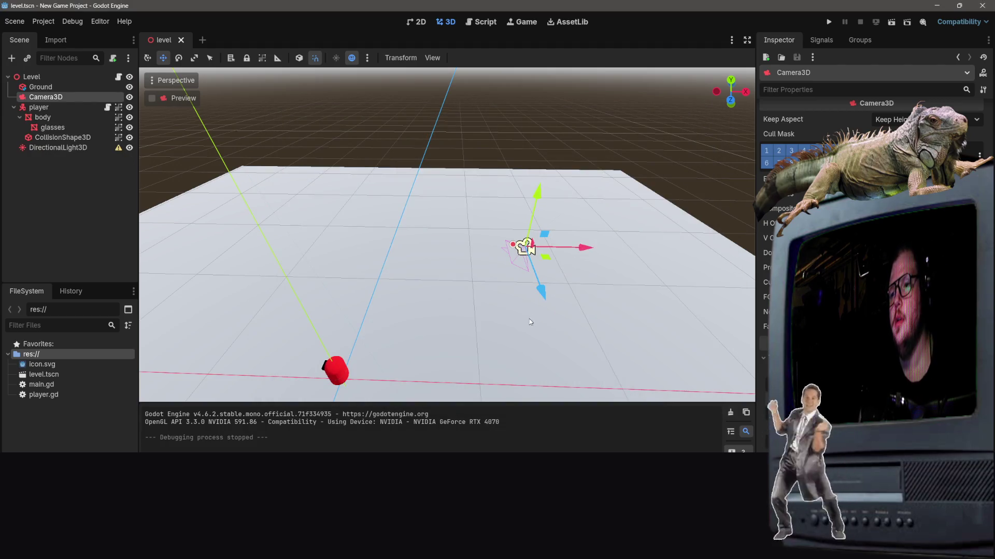
Reselect Camera3D and slide it along its Z and X axes, shifting it right along X.
mouse_move(531, 316)
mouse_down()
mouse_move(372, 320)
mouse_move(524, 265)
mouse_up()
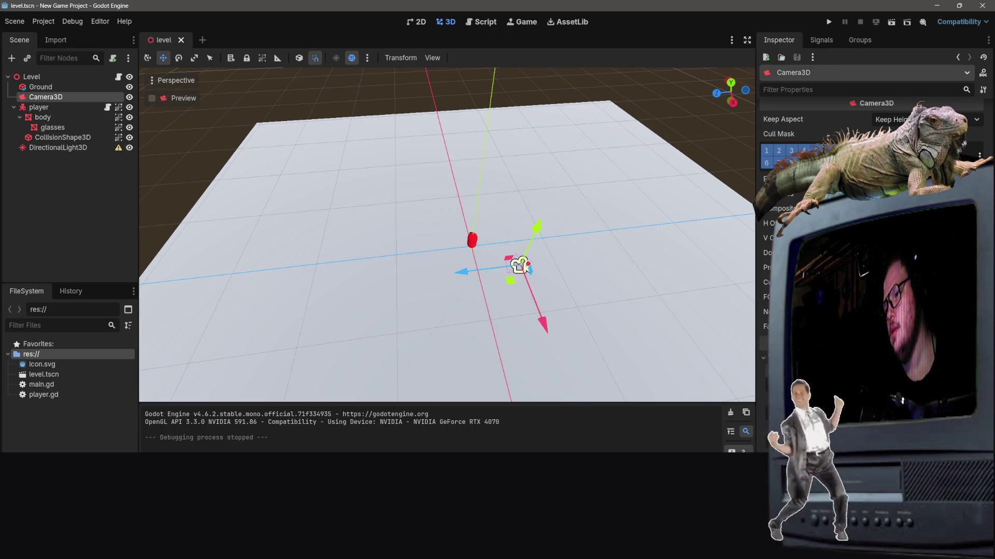
key(Return)
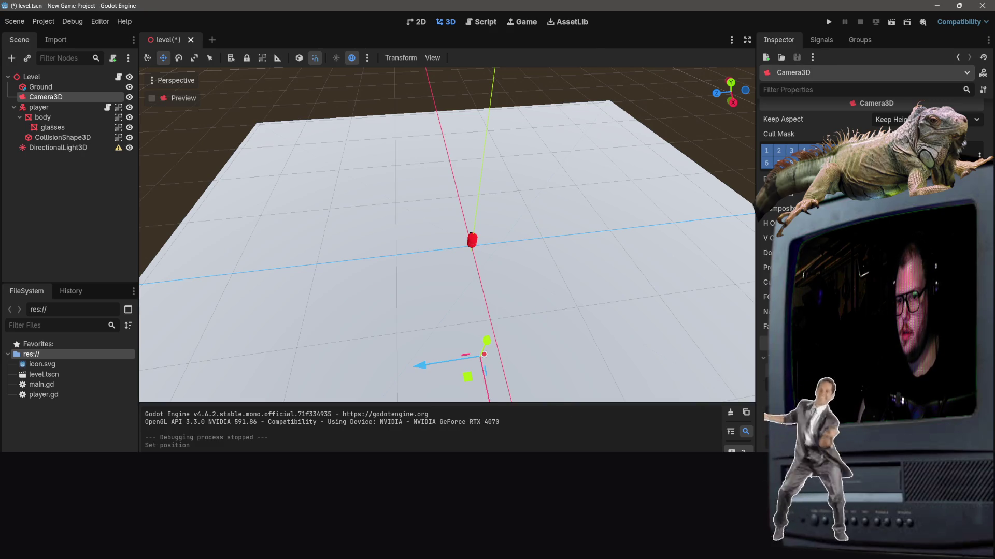
key(ctrl+z)
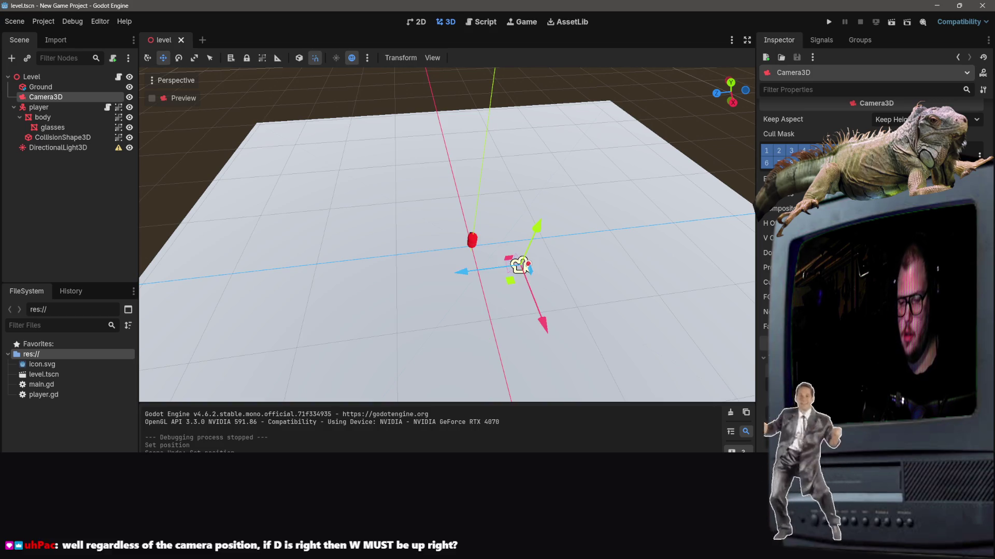
click(437, 272)
click(518, 265)
drag(458, 272, 239, 286)
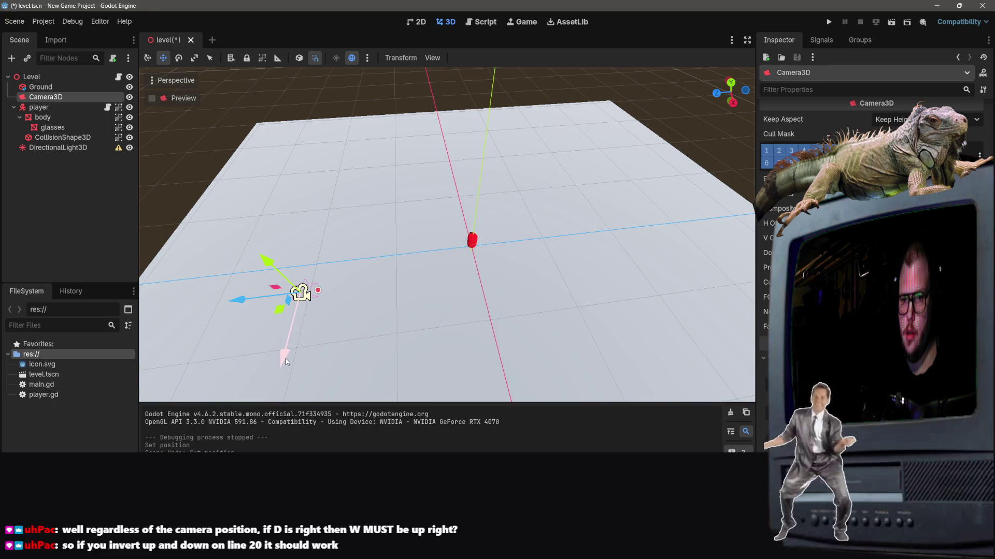
drag(285, 358, 282, 252)
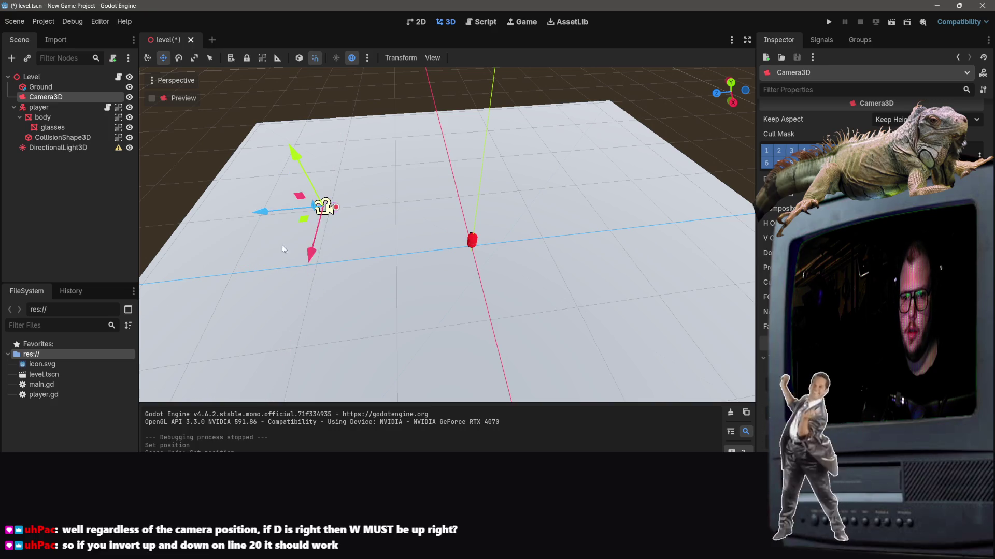
key(shift+f)
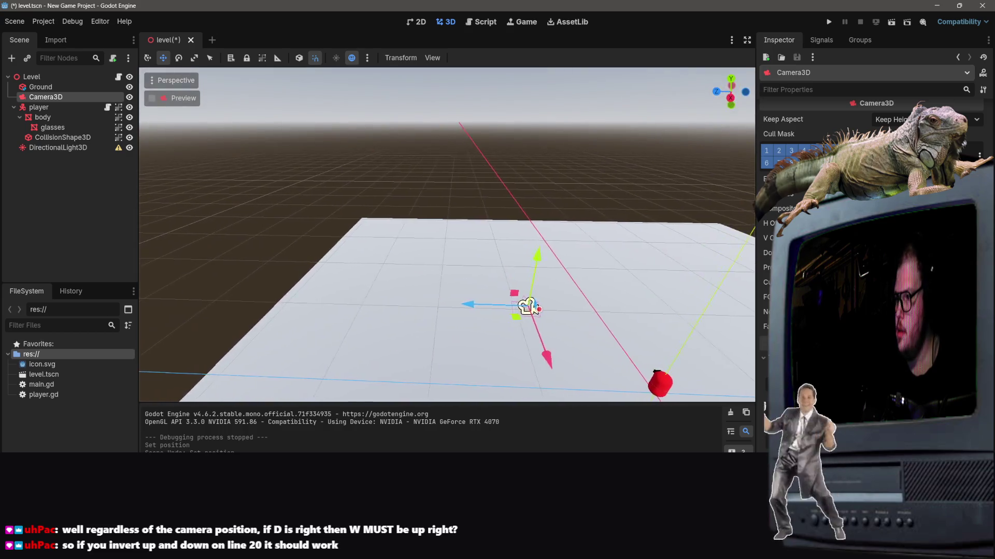
key(shift+f)
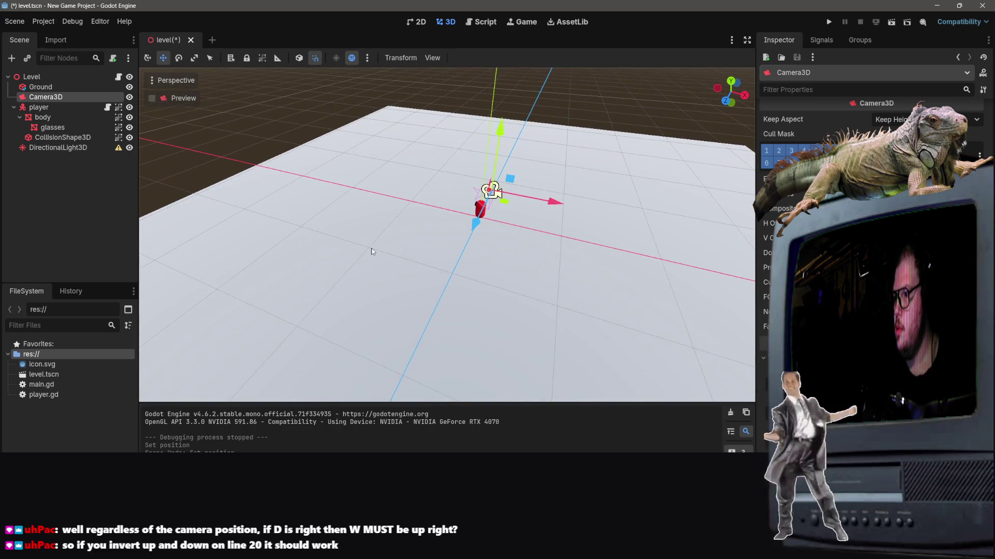
key(ctrl+z)
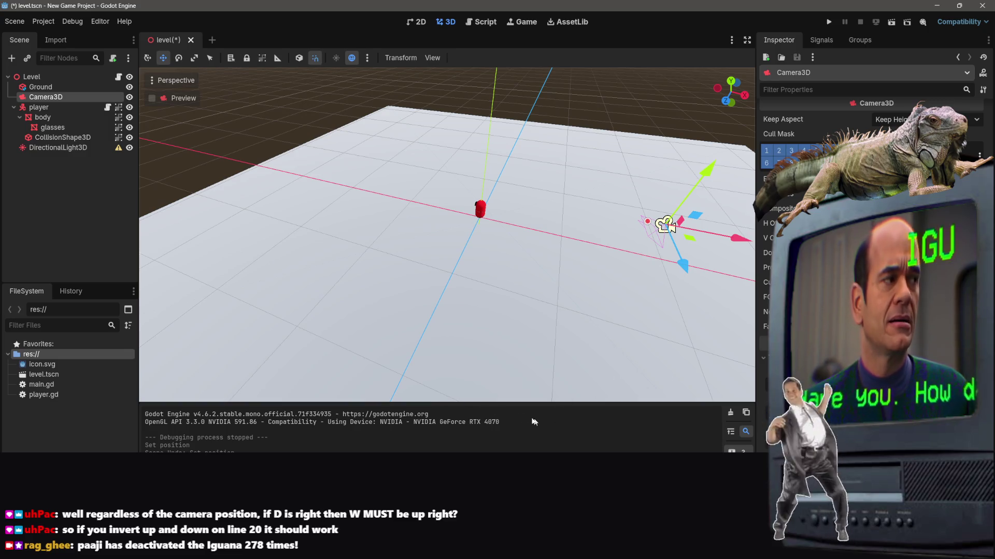
Deselect the camera, save the level scene, and bring up the Script workspace.
click(346, 224)
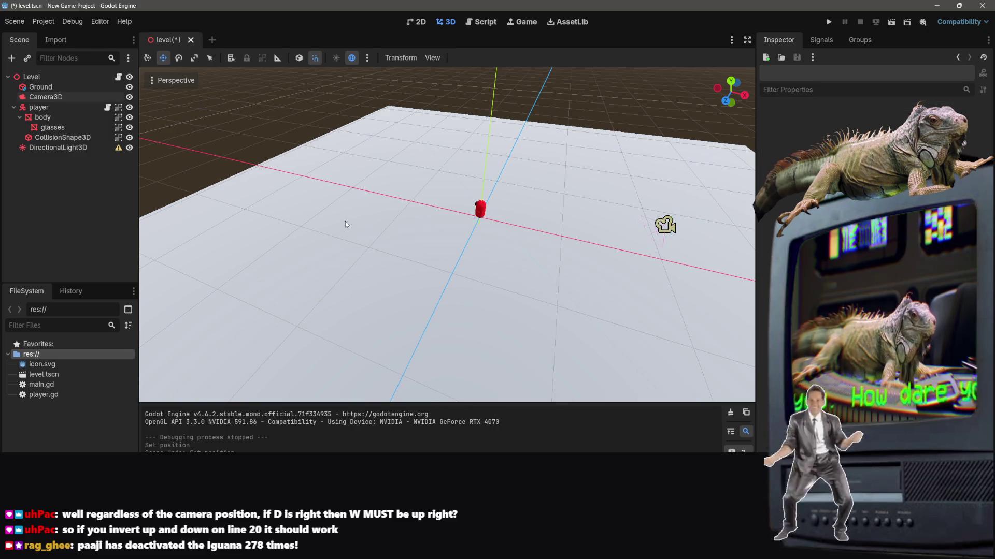
key(ctrl+s)
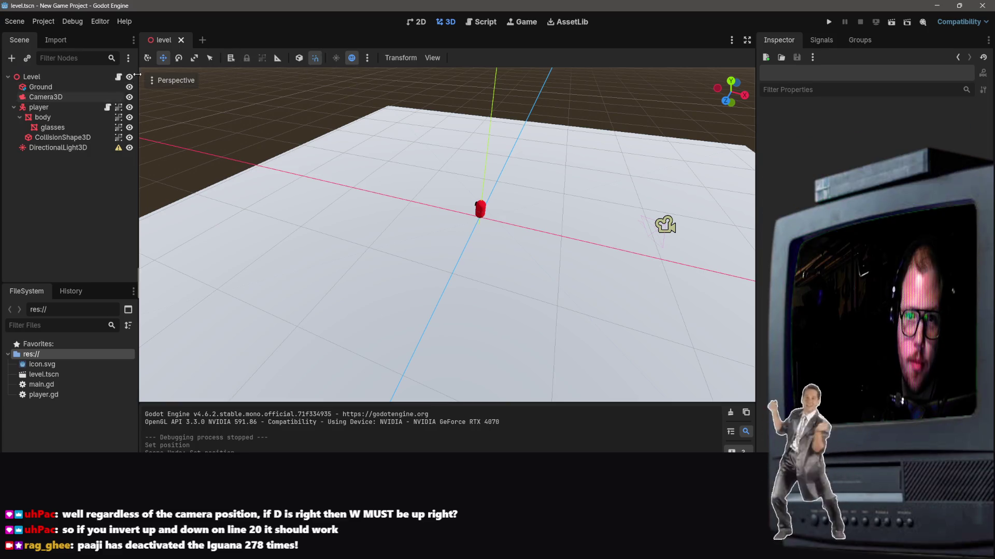
click(118, 76)
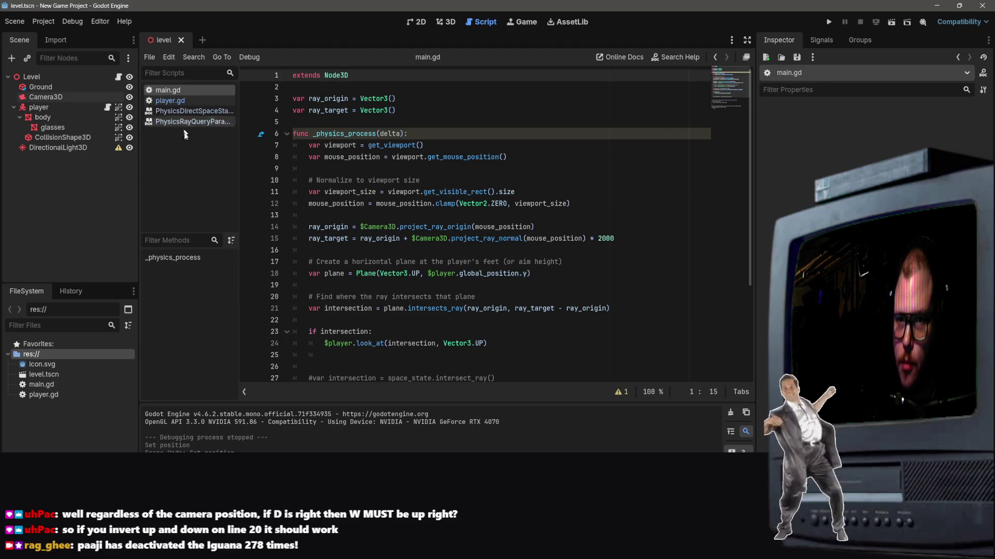
Open player.gd and go to the Input.get_vector call on line 20.
click(182, 102)
scroll(508, 341, down, 1)
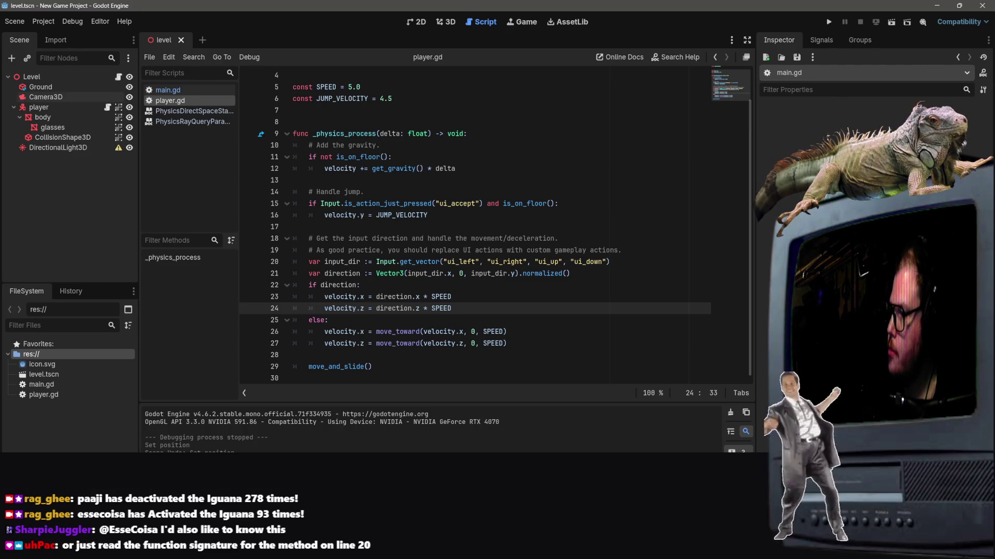
click(416, 259)
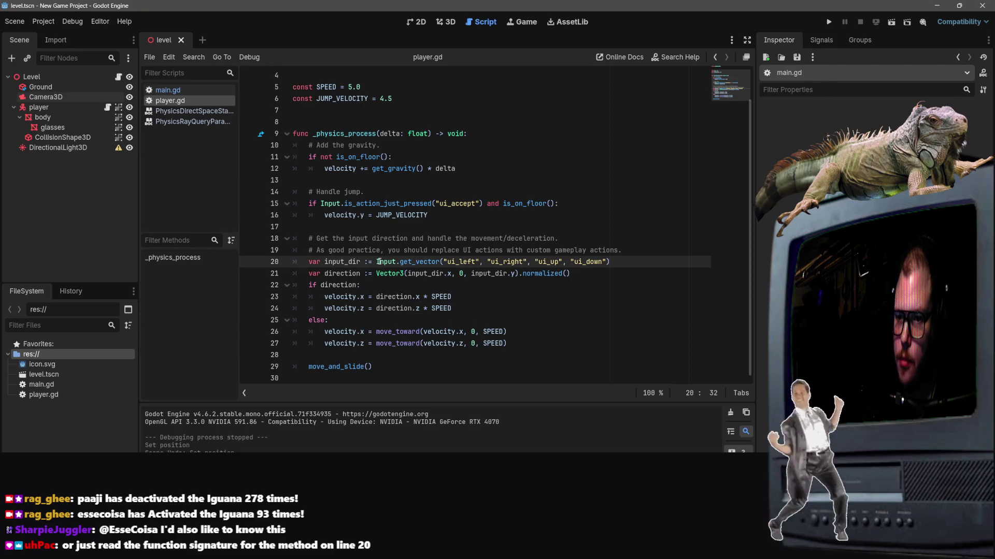
mouse_move(378, 262)
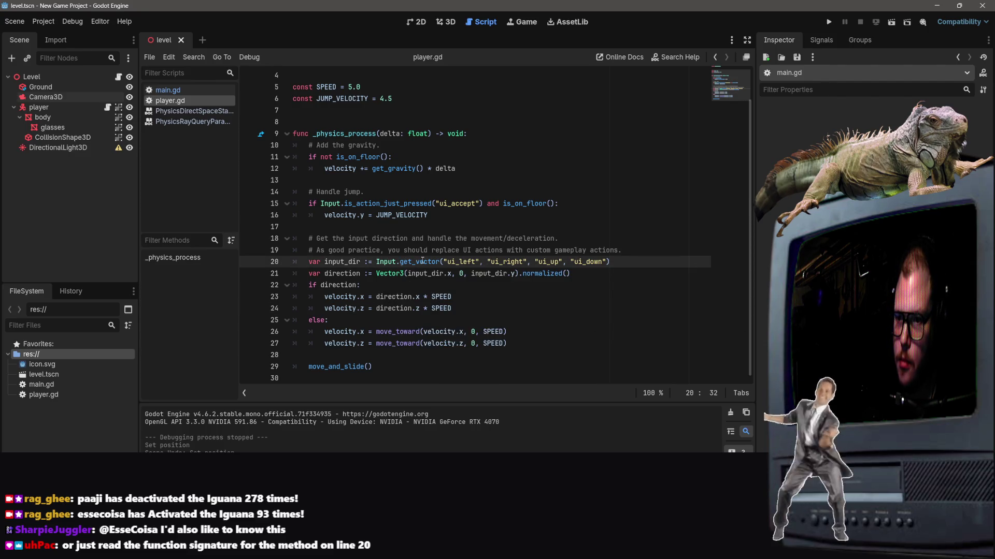
mouse_move(422, 261)
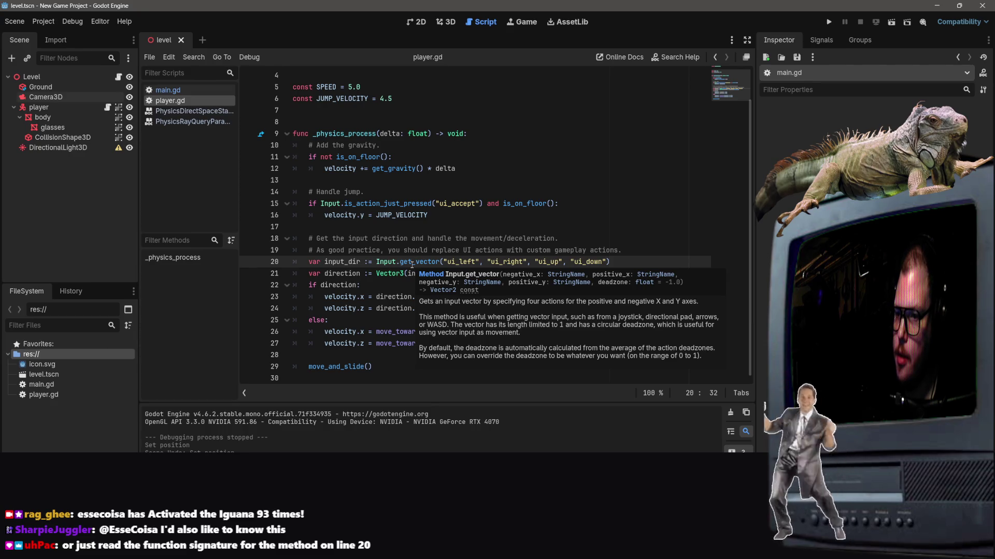
Swap the line 20 arguments to "ui_down", "ui_up", save, and run the current scene.
drag(563, 262, 536, 263)
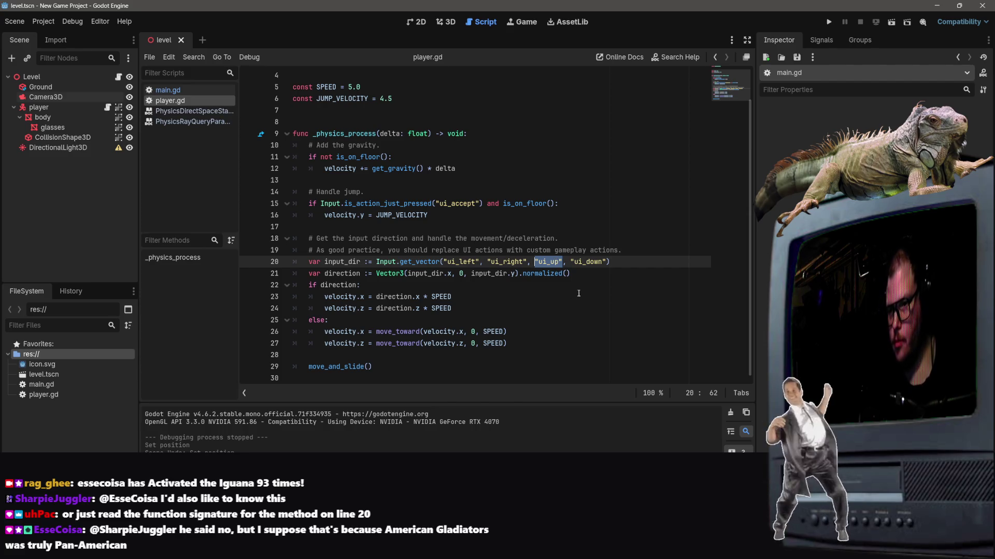
key(BackSpace)
drag(581, 262, 543, 262)
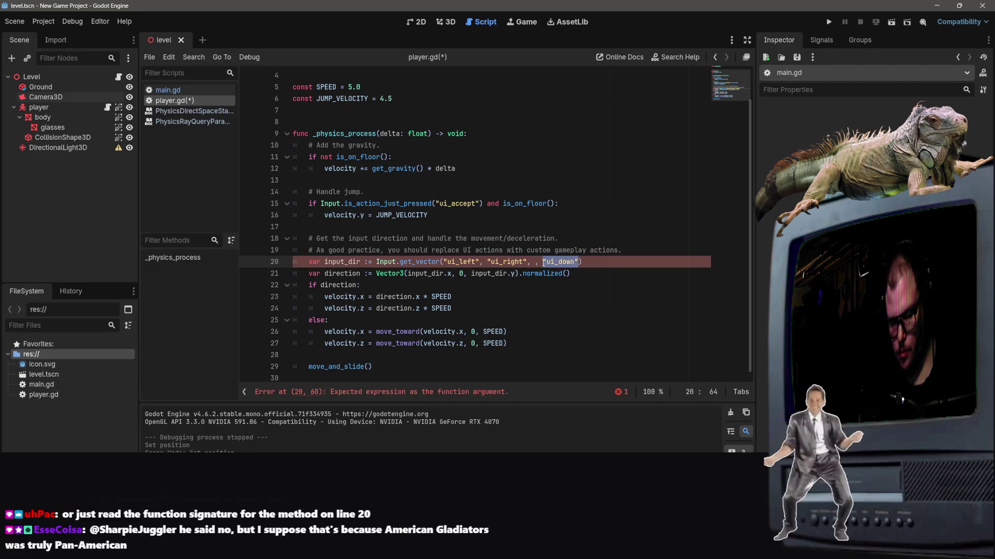
text("ui_up")
click(534, 262)
text("ui_up")
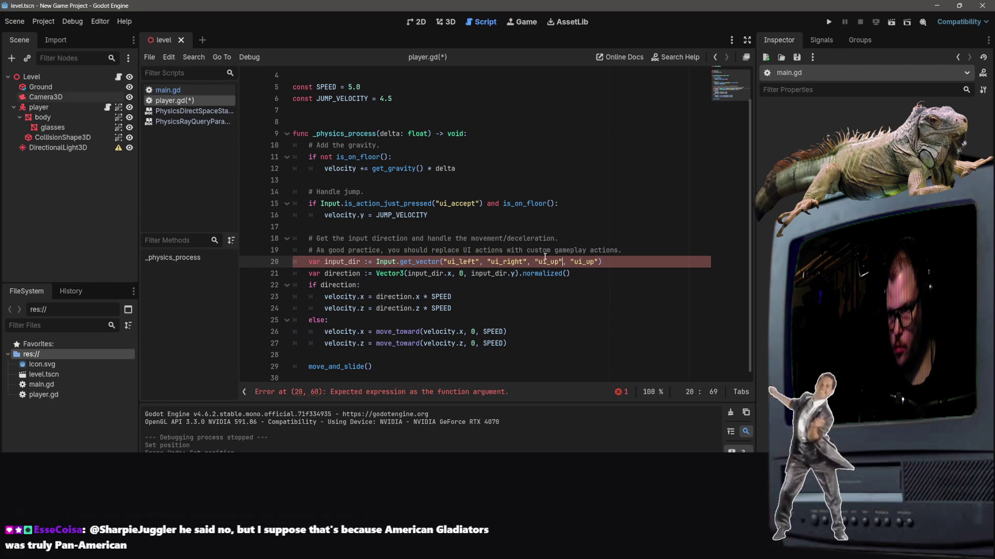
key(shift+Left)
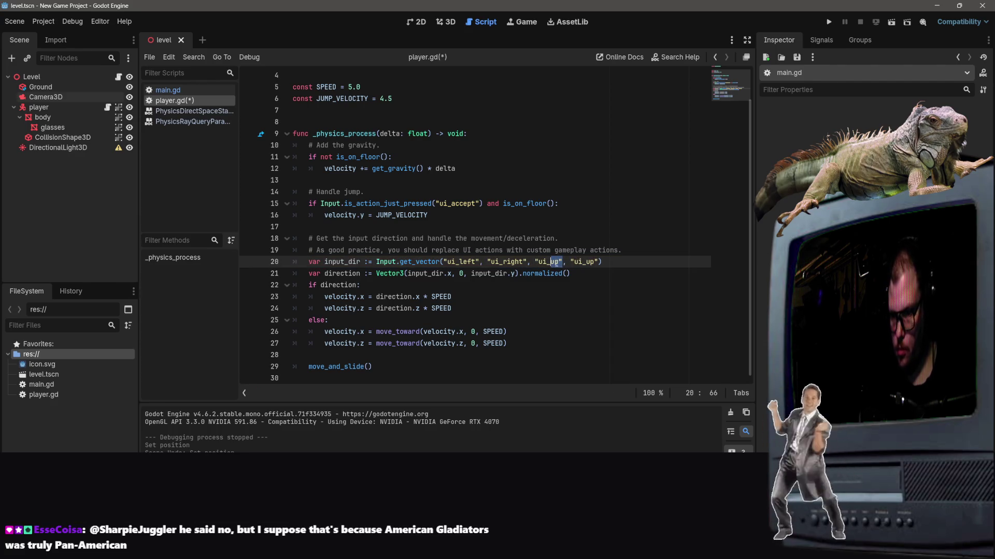
text(down)
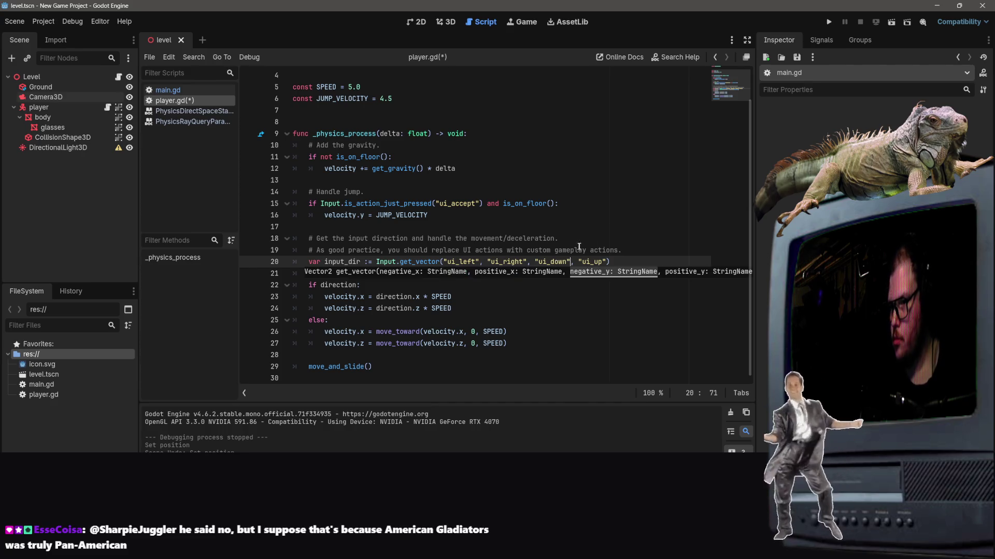
key(Up)
key(Up)
key(Up)
key(ctrl+s)
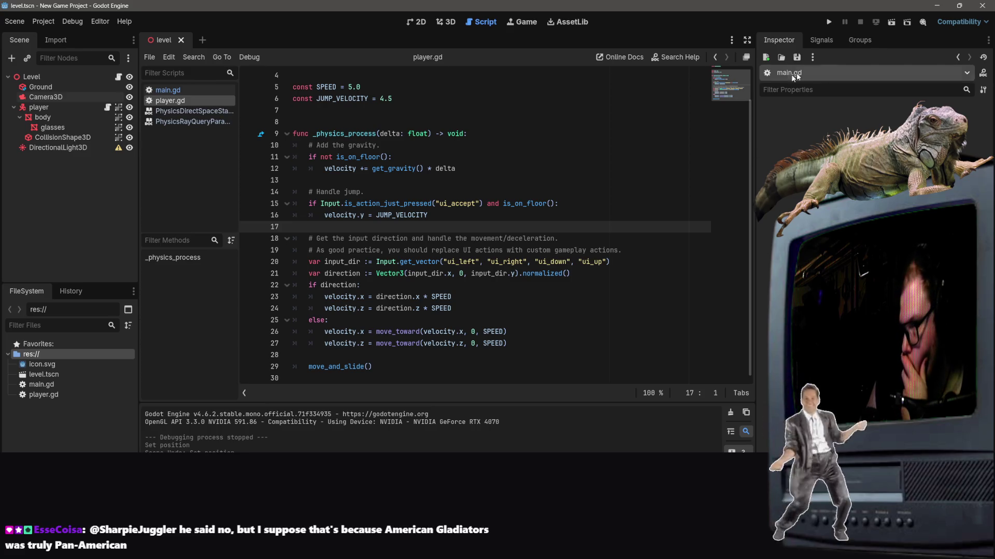
click(893, 27)
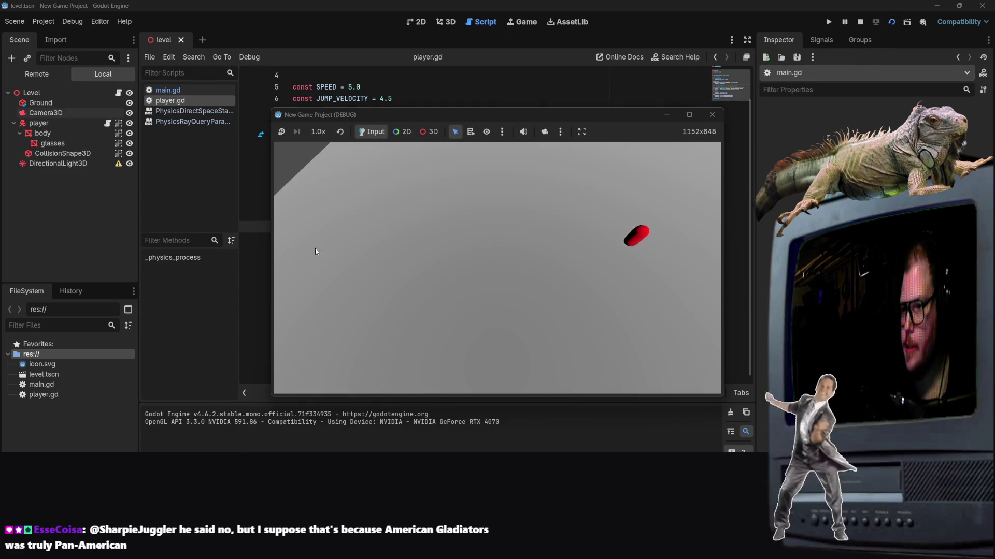
key(Left)
key(Left)
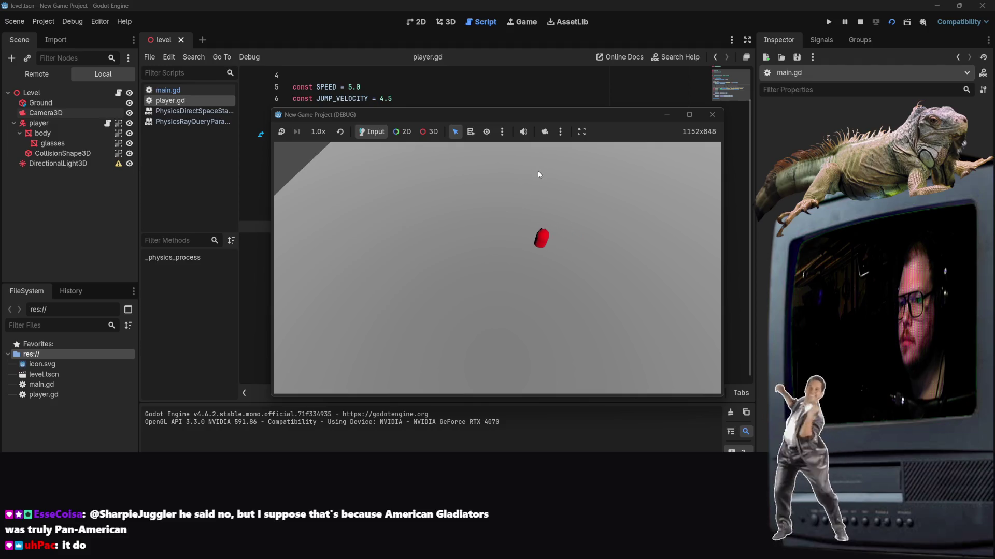
key(Down)
key(Down)
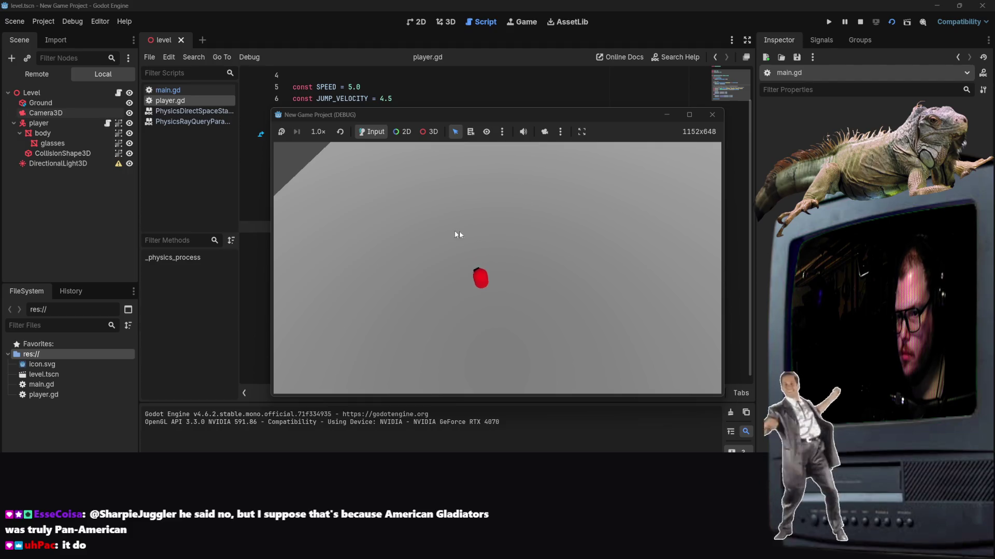
key(Up)
key(Up)
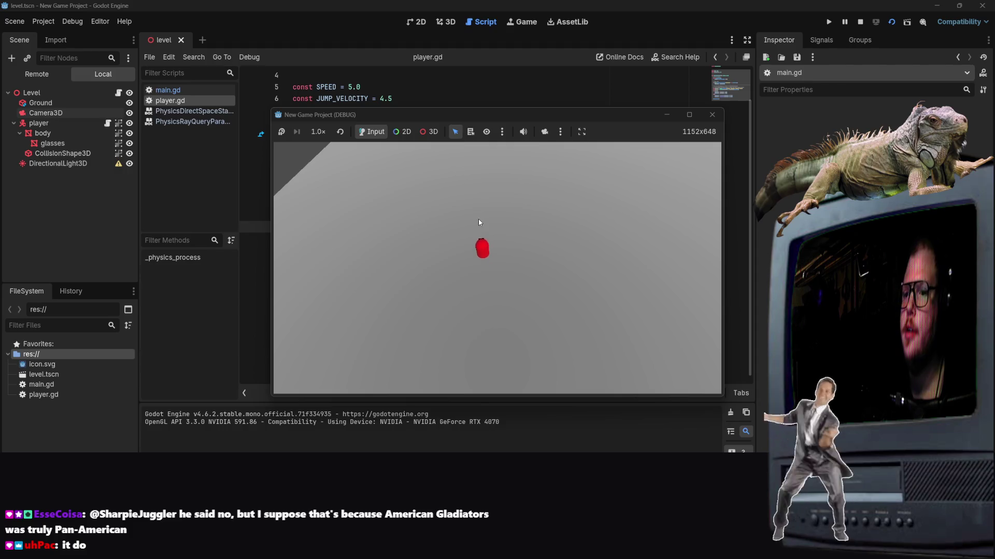
key(Up)
key(Left)
key(Down)
key(Left)
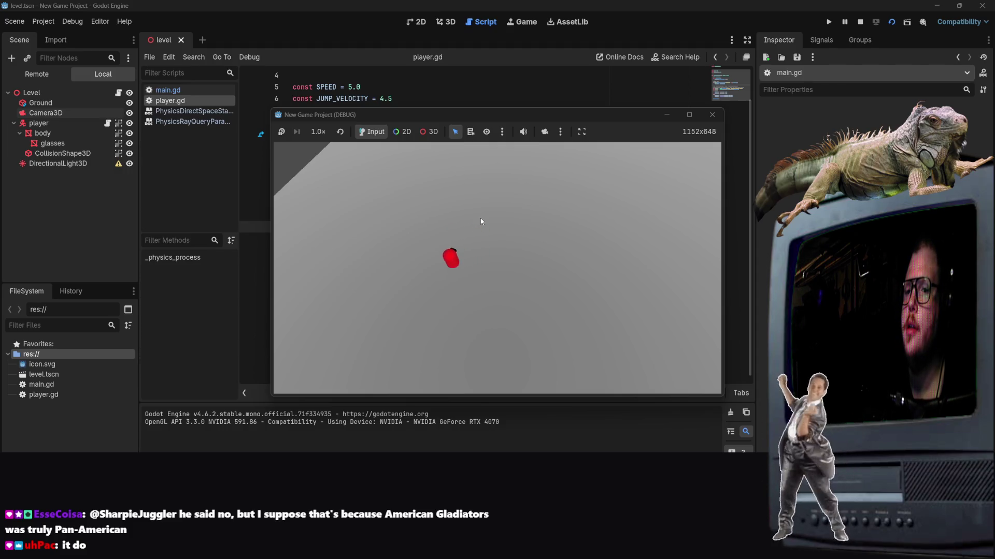
key(Up)
key(Right)
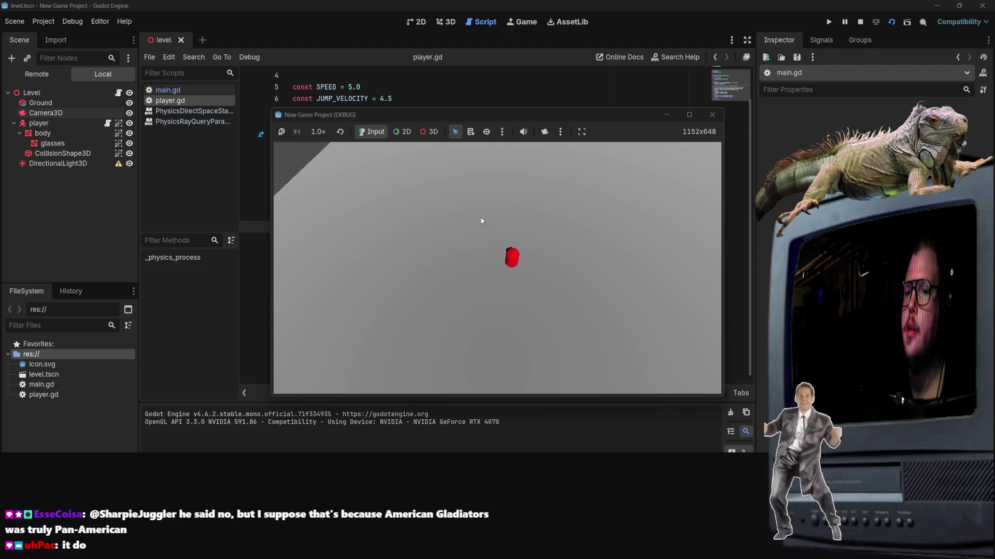
key(Down)
key(Left)
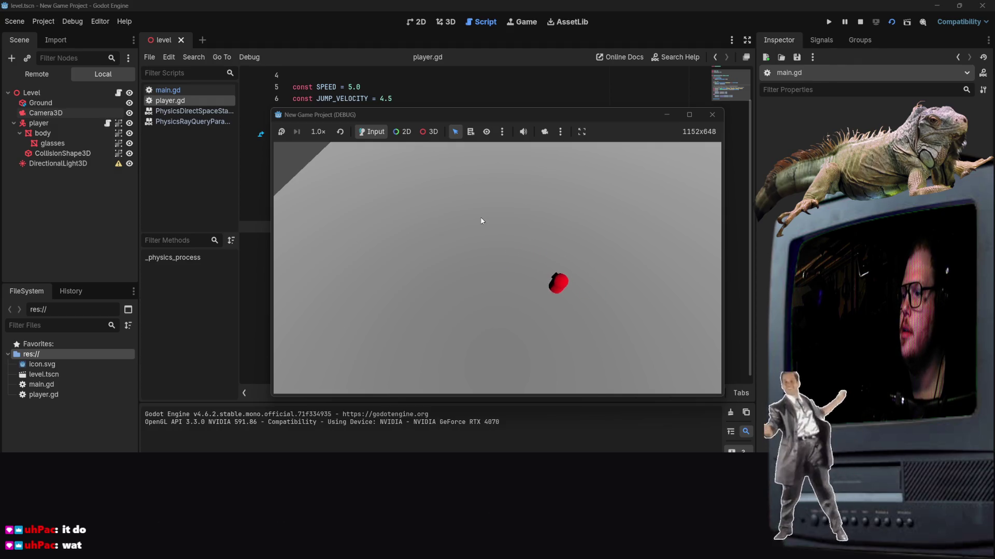
key(Up)
key(Right)
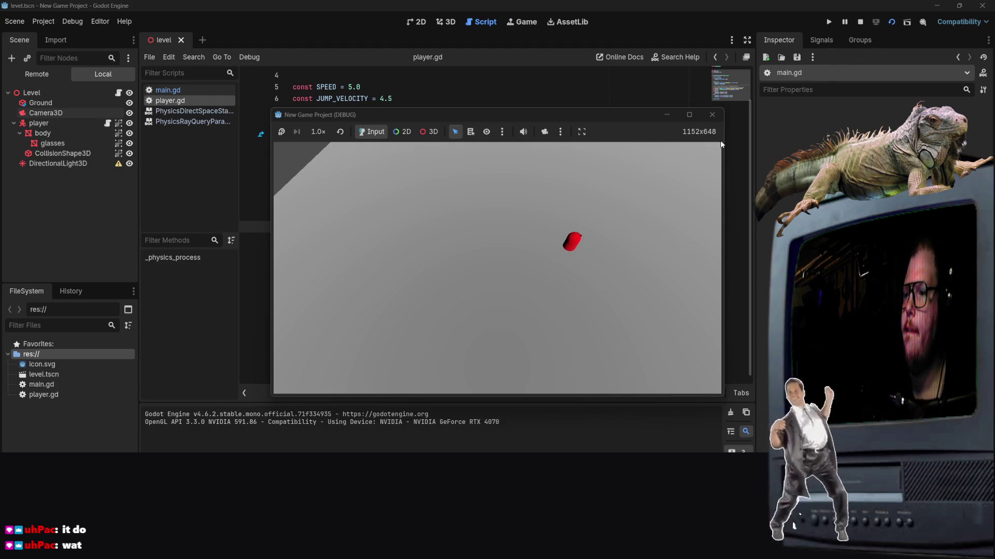
key(Up)
click(711, 114)
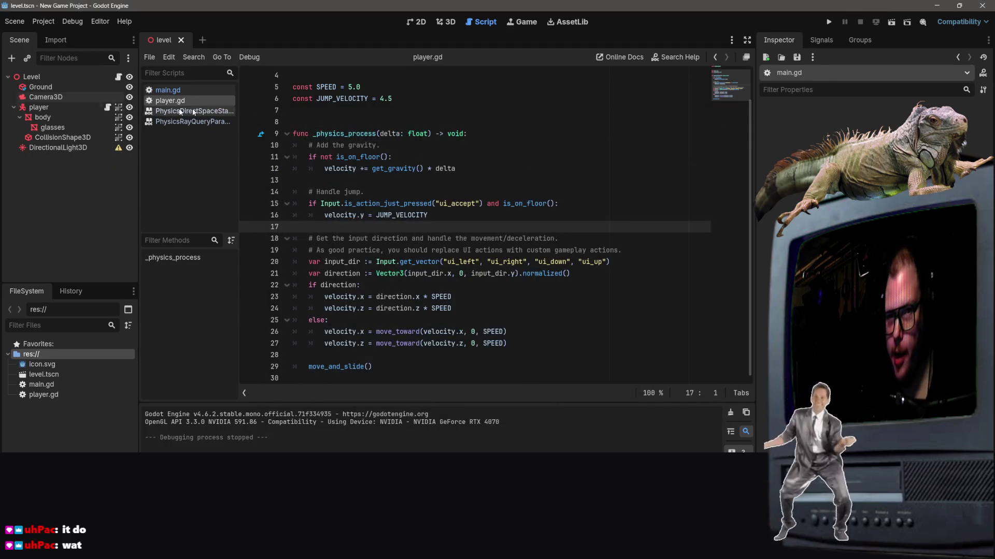
Select Camera3D, undo its last move in the 3D view, and save the level scene.
click(46, 97)
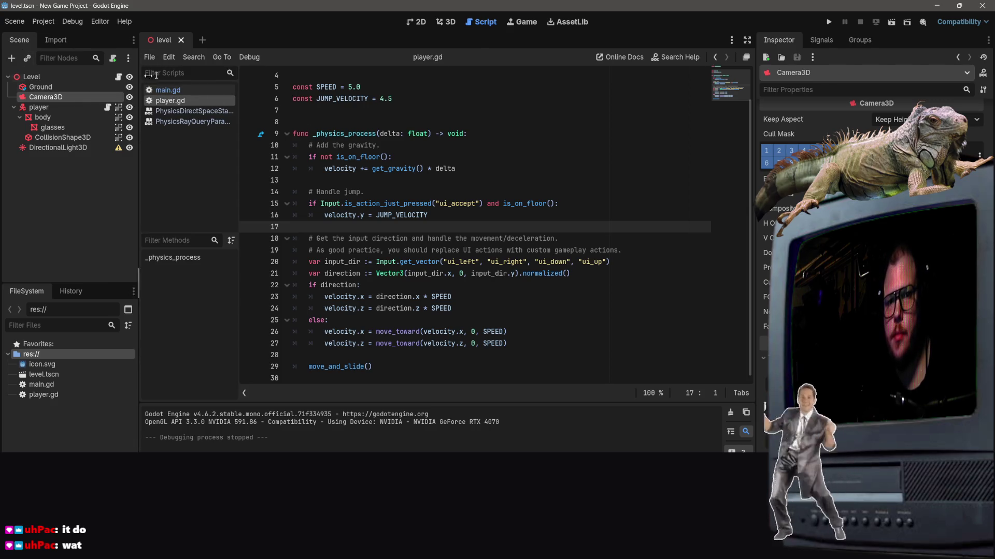
click(417, 22)
click(446, 23)
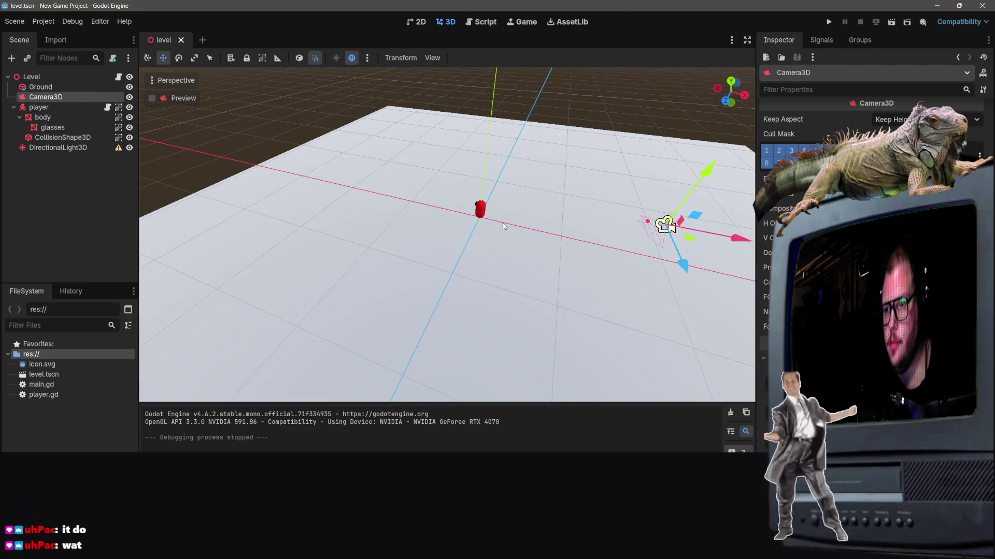
key(ctrl+z)
key(ctrl+z)
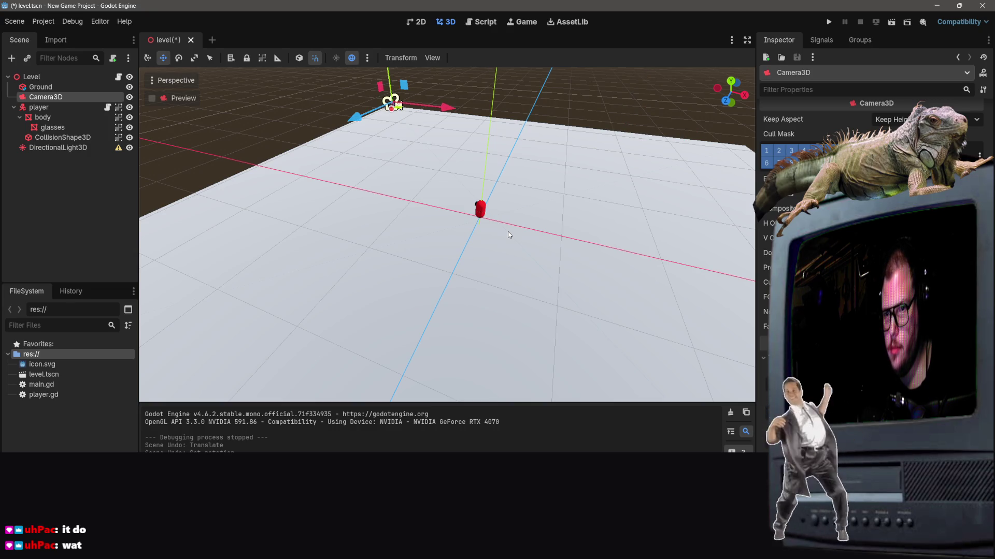
scroll(431, 242, down, 3)
scroll(431, 242, up, 3)
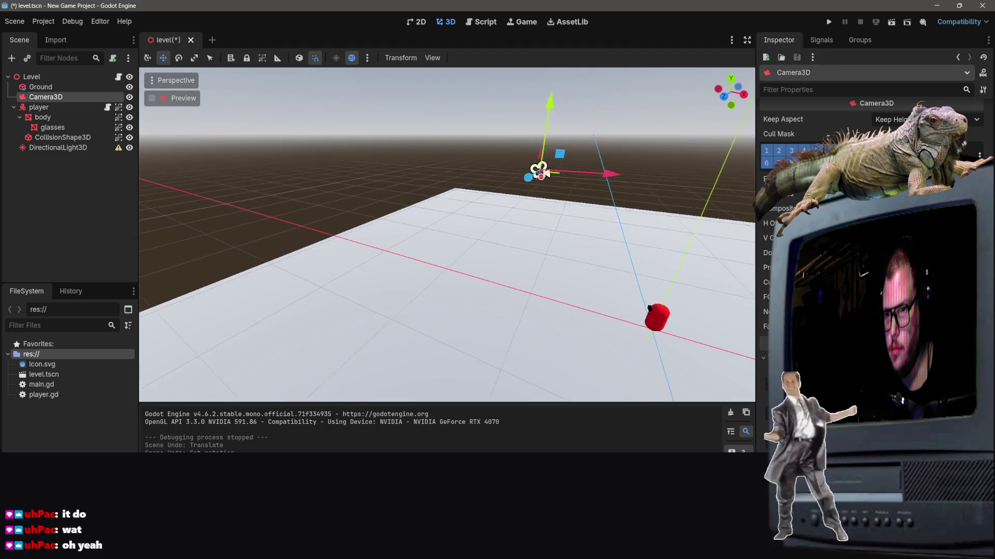
drag(544, 173, 529, 236)
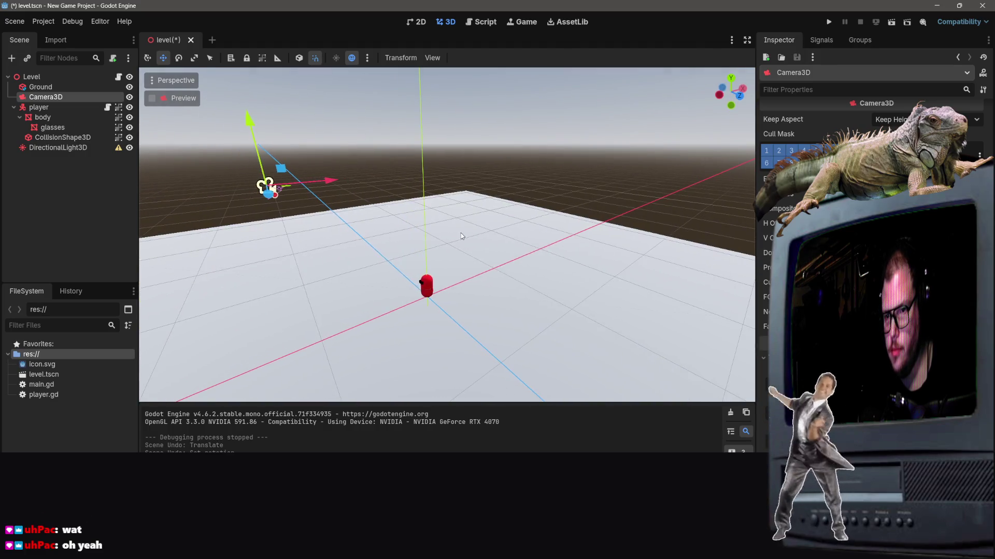
key(ctrl+s)
Run the scene, walk the capsule toward and away from the camera, jump it with Space, then stop.
click(891, 21)
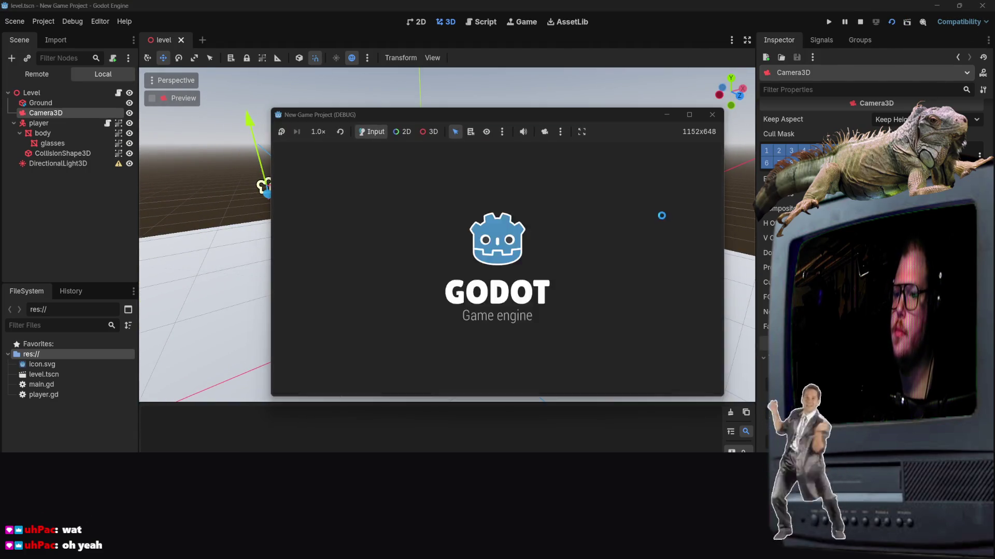
key(Down)
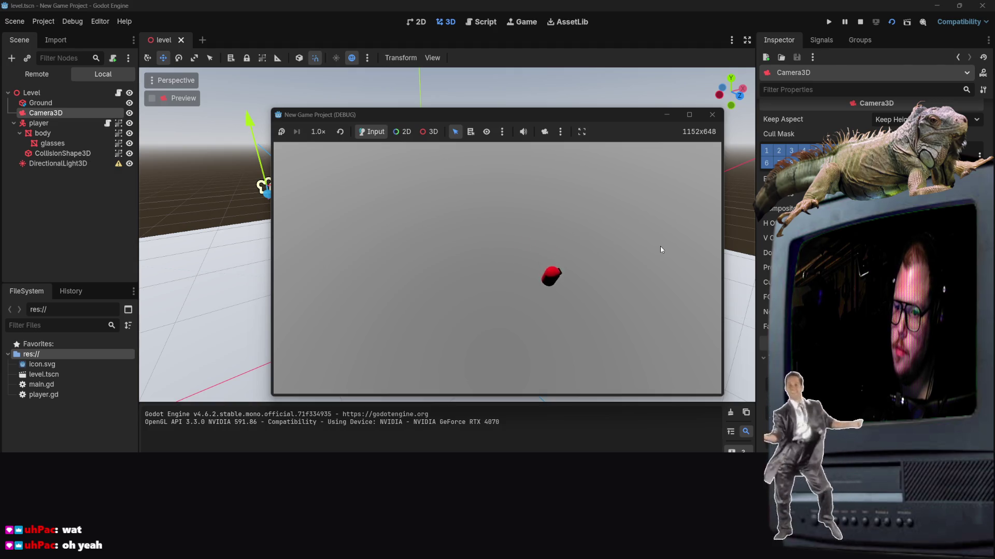
key(Up)
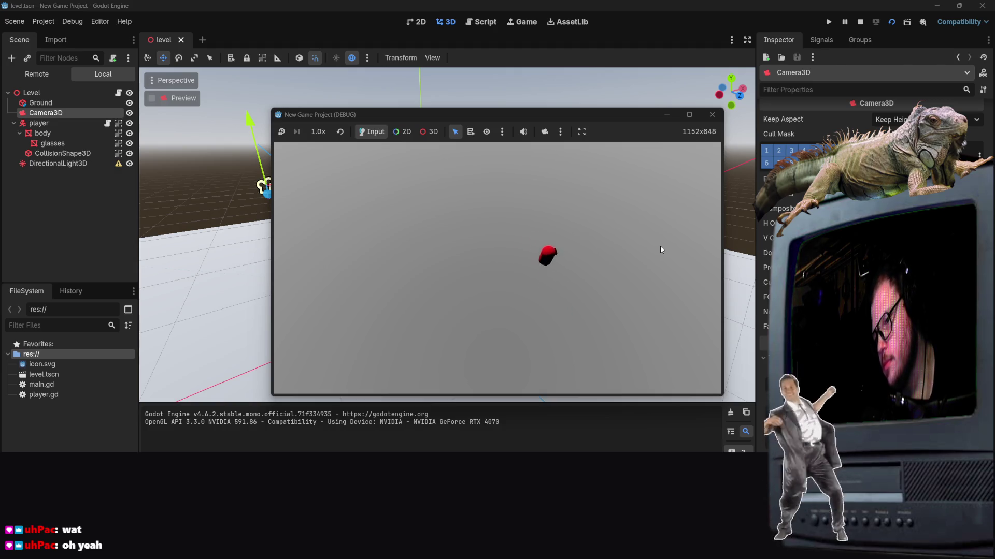
key(space)
key(space)
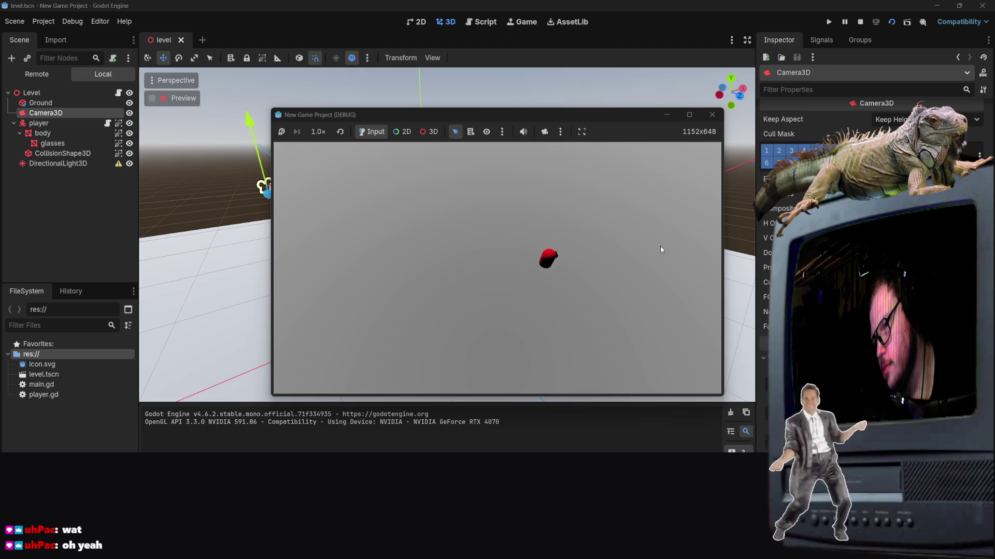
key(space)
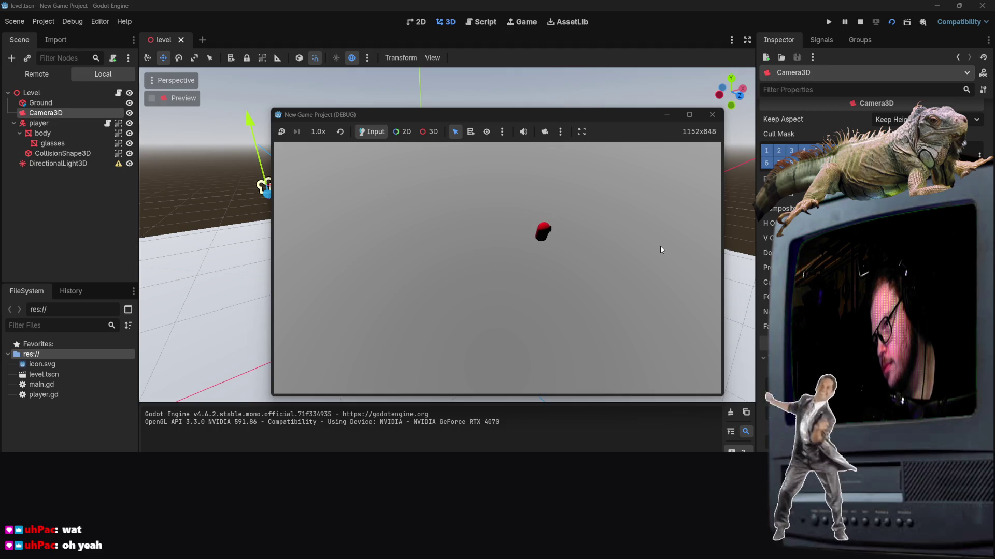
key(space)
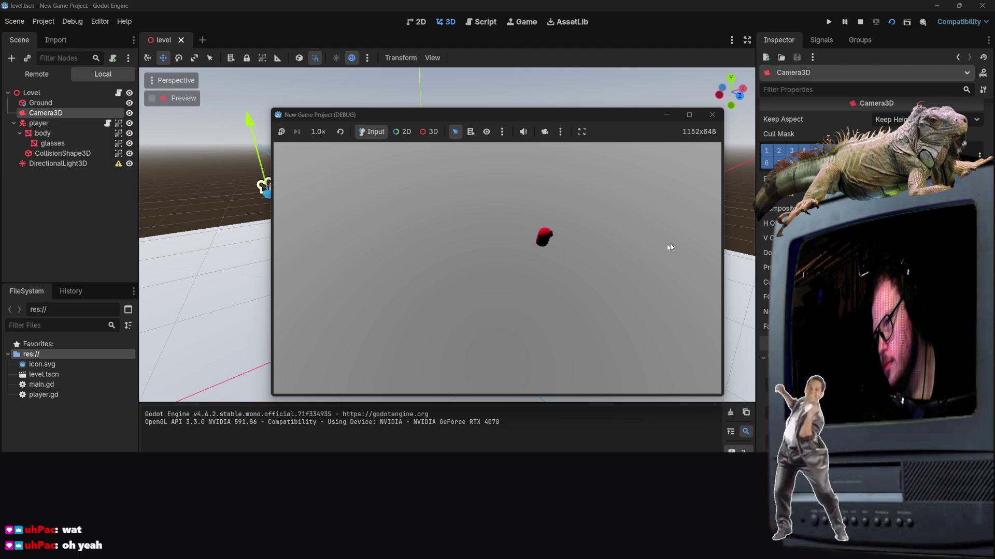
key(space)
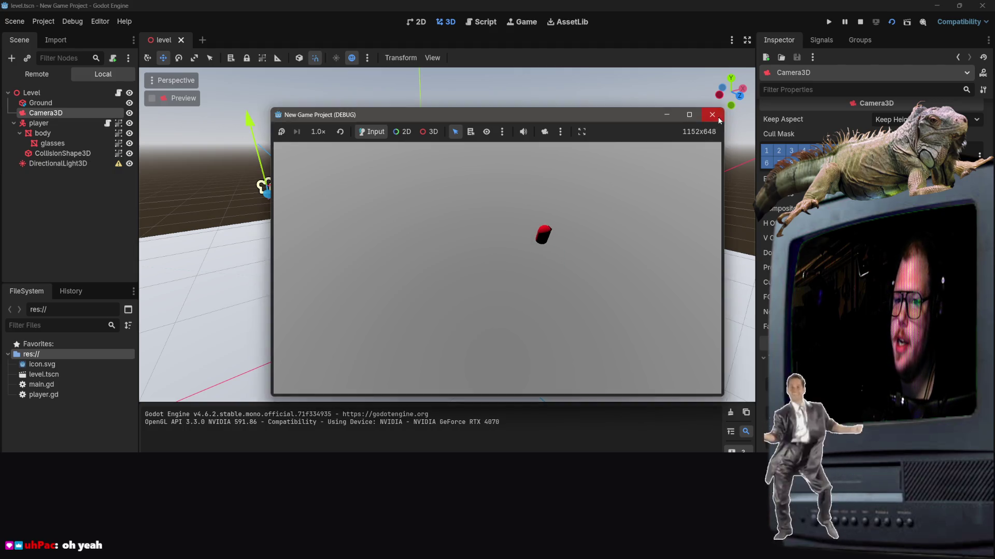
click(712, 115)
drag(394, 191, 521, 206)
mouse_move(474, 230)
mouse_down()
mouse_move(473, 269)
mouse_move(472, 232)
mouse_up()
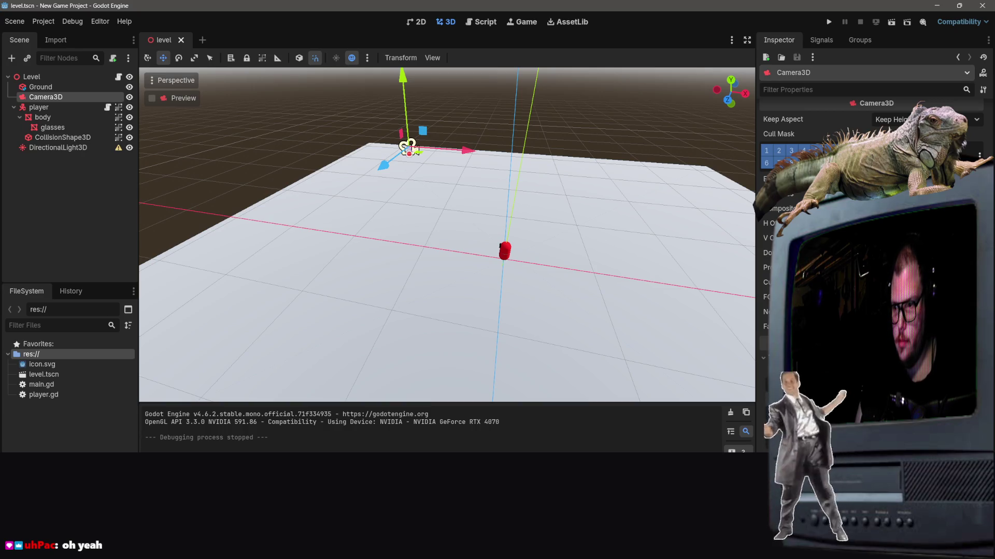
Toggle the camera's rotation change with redo and undo, leaving it undone.
key(ctrl+alt+shift+m)
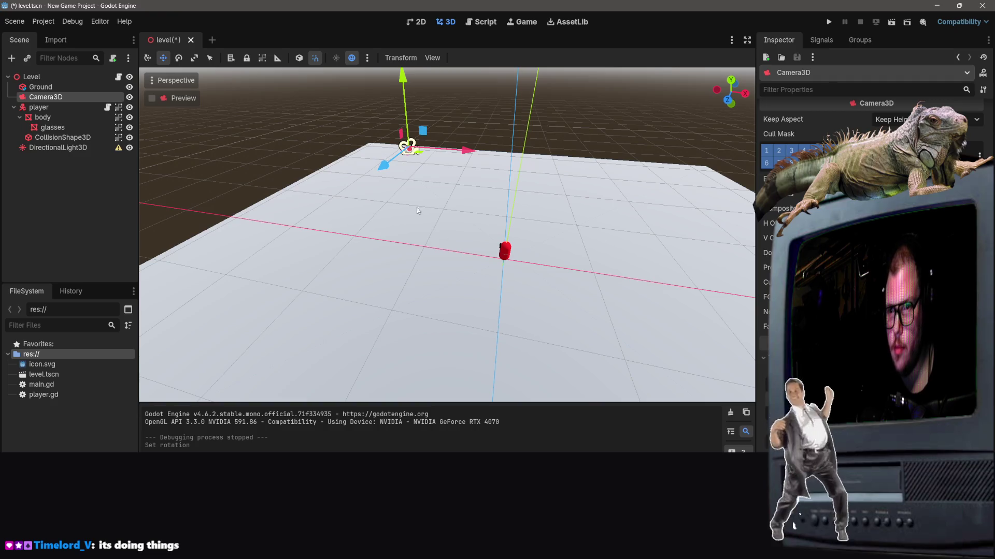
mouse_move(416, 208)
mouse_down()
mouse_move(394, 208)
mouse_move(414, 238)
mouse_move(399, 243)
mouse_move(423, 255)
mouse_up()
key(ctrl+z)
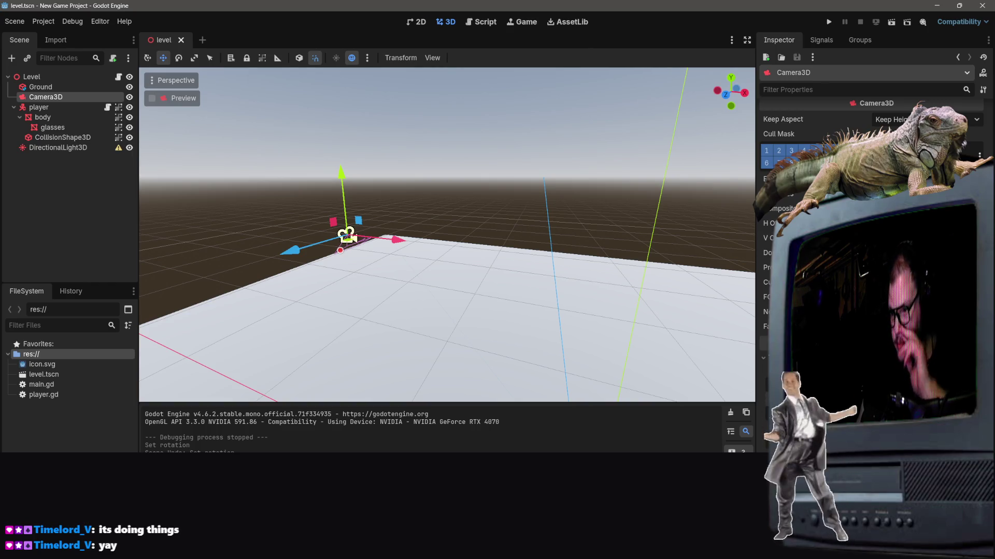
key(ctrl+shift+z)
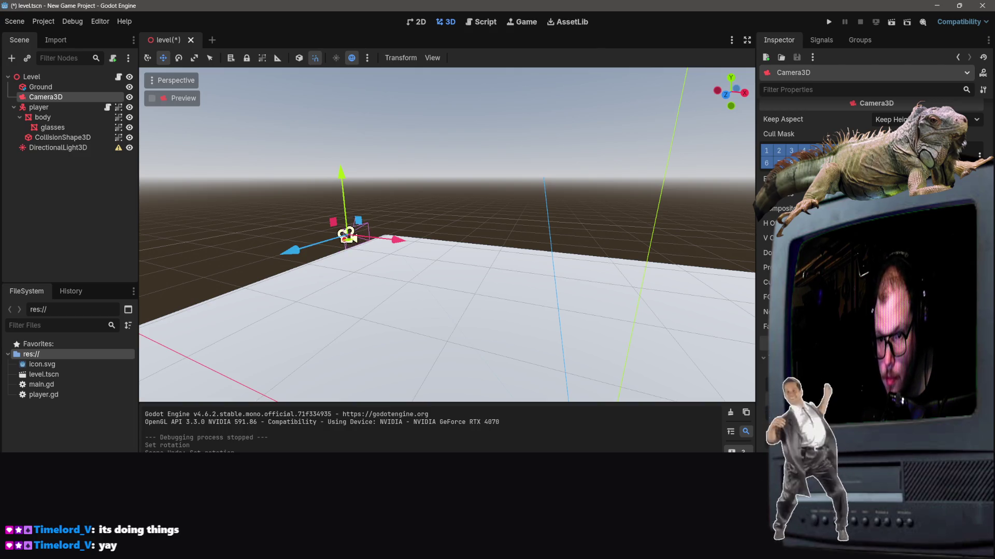
key(ctrl+z)
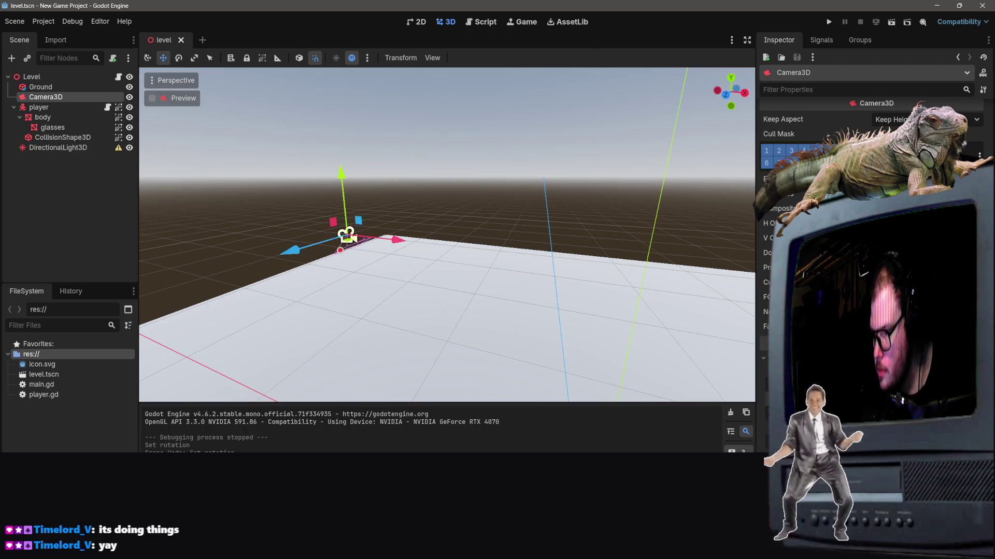
key(ctrl+shift+z)
key(ctrl+z)
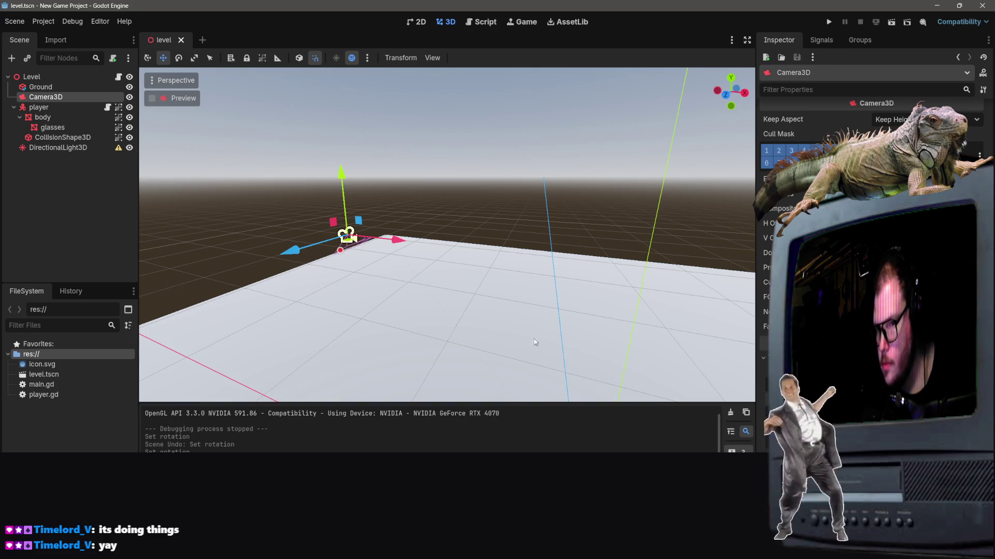
Use the rear view and F to frame Camera3D, then orbit around it.
scroll(534, 338, down, 5)
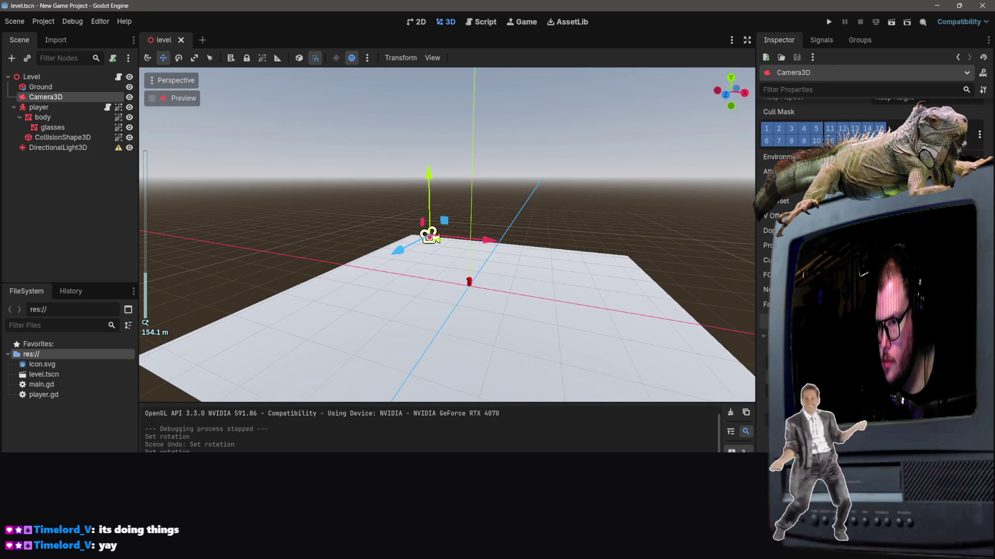
scroll(870, 155, up, 2)
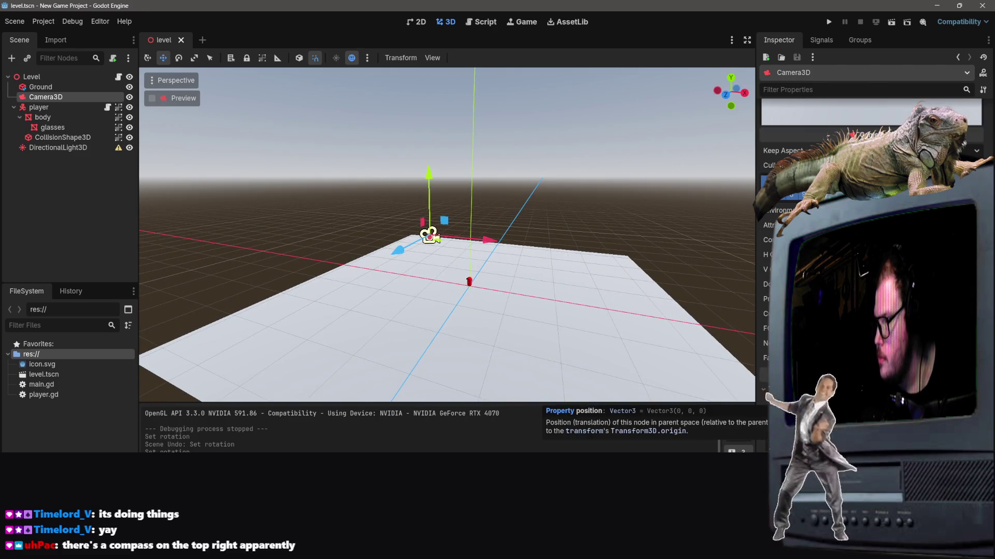
mouse_move(691, 234)
mouse_down()
mouse_move(690, 188)
mouse_move(677, 207)
mouse_up()
click(727, 95)
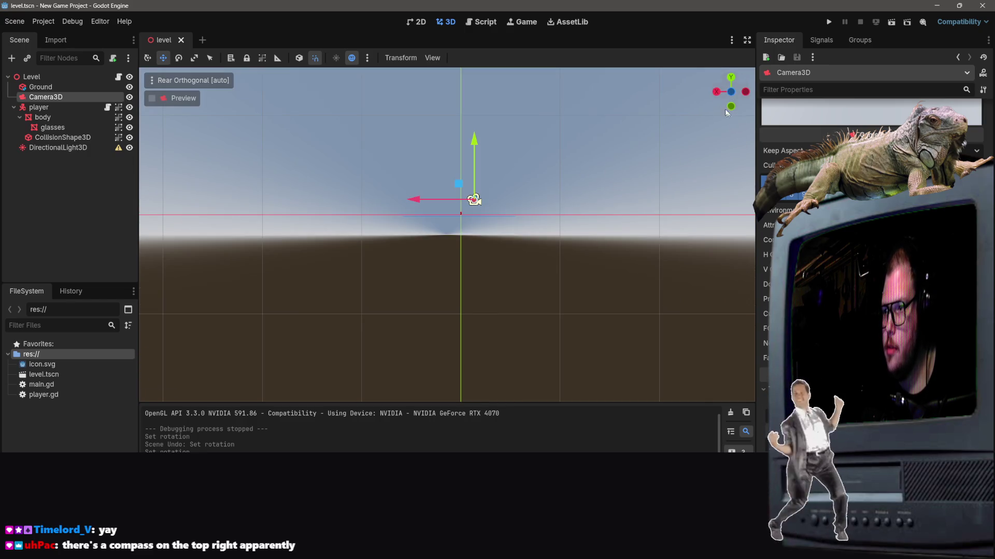
scroll(721, 153, up, 5)
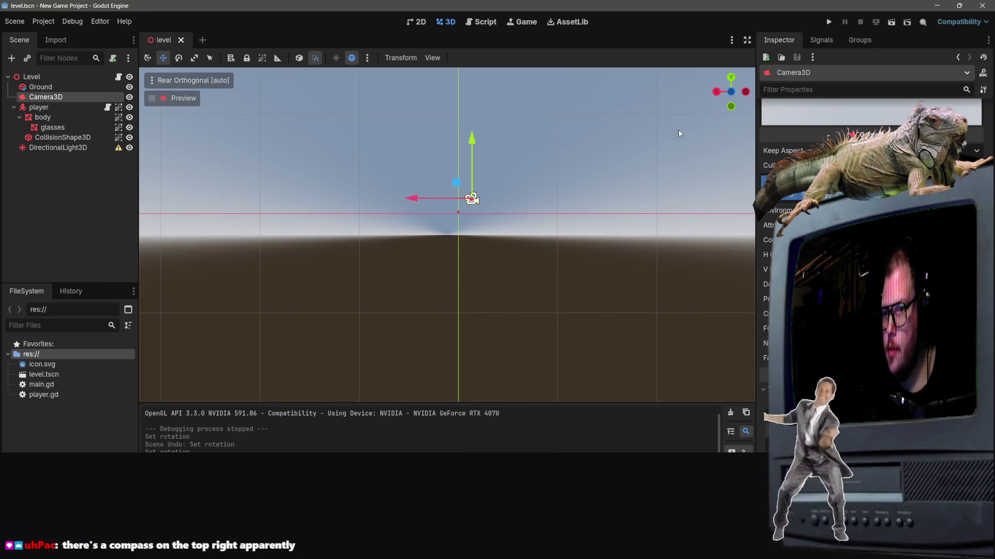
scroll(649, 132, up, 3)
drag(649, 132, 648, 166)
mouse_move(570, 145)
mouse_down()
mouse_move(569, 107)
mouse_move(575, 147)
mouse_up()
scroll(575, 147, up, 10)
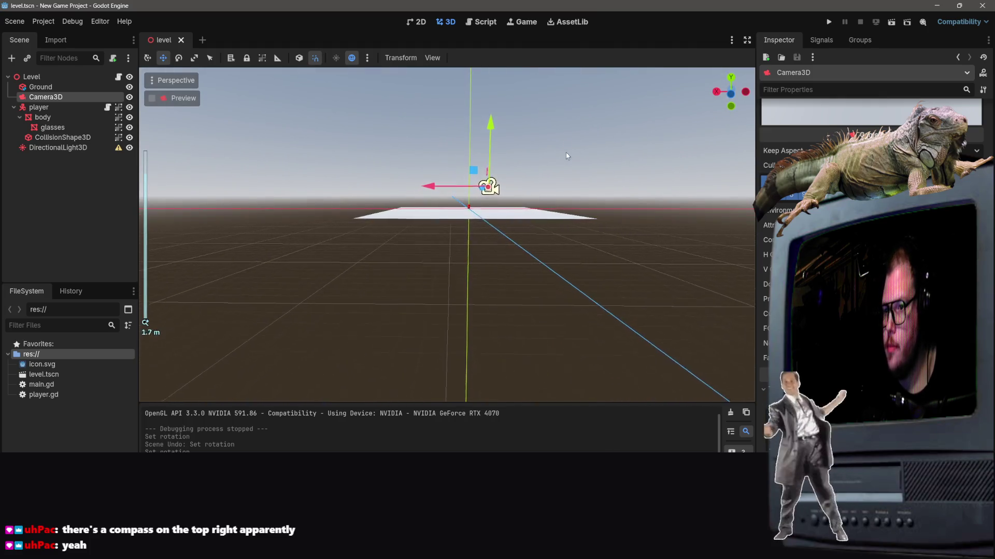
key(f)
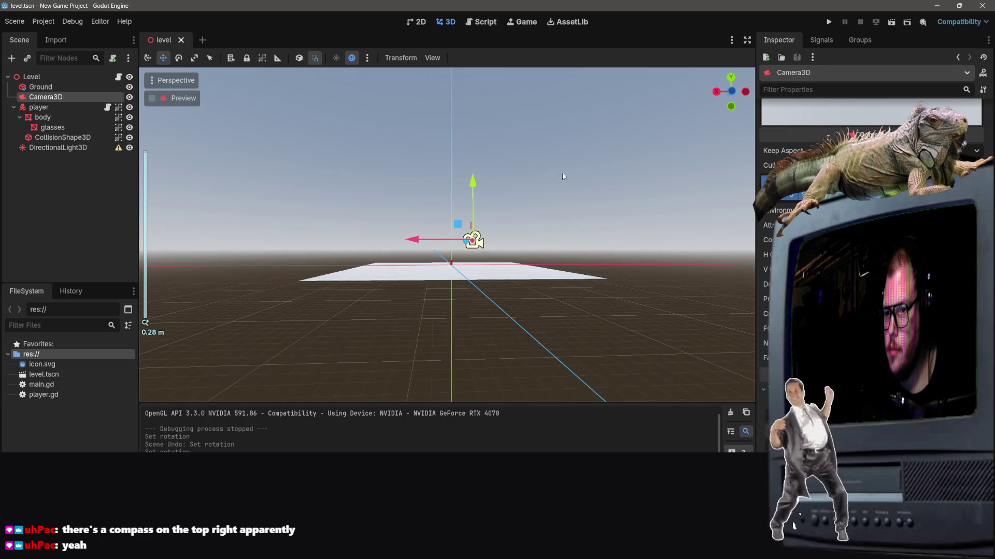
scroll(559, 189, up, 2)
drag(565, 230, 567, 273)
mouse_move(483, 247)
mouse_down()
mouse_move(482, 273)
mouse_move(515, 307)
mouse_move(711, 173)
mouse_move(566, 189)
mouse_move(584, 211)
mouse_move(492, 248)
mouse_move(477, 211)
mouse_move(230, 266)
mouse_move(400, 215)
mouse_move(178, 111)
mouse_move(722, 156)
mouse_move(454, 225)
mouse_move(627, 278)
mouse_up()
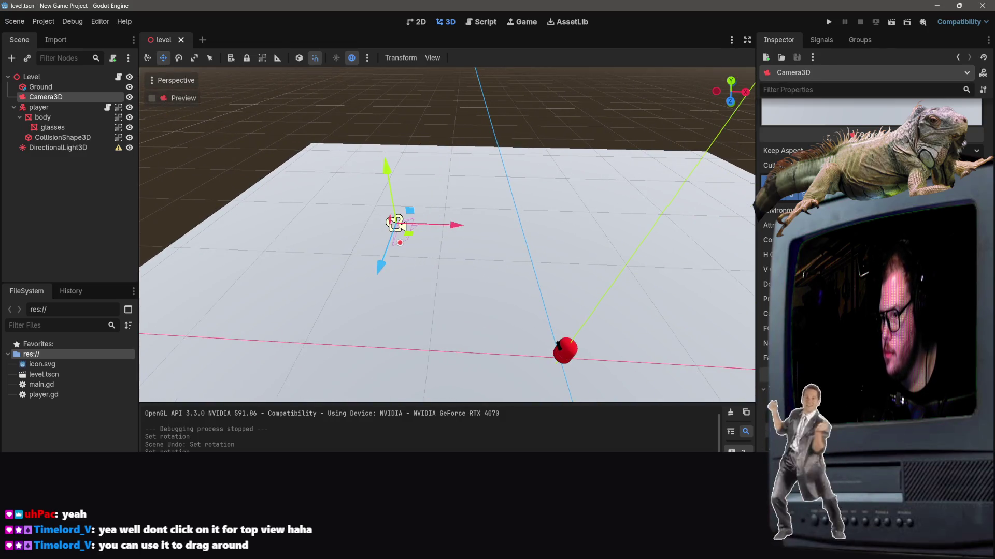
Step through the camera's rotation history and save the level scene.
key(ctrl+z)
key(ctrl+shift+z)
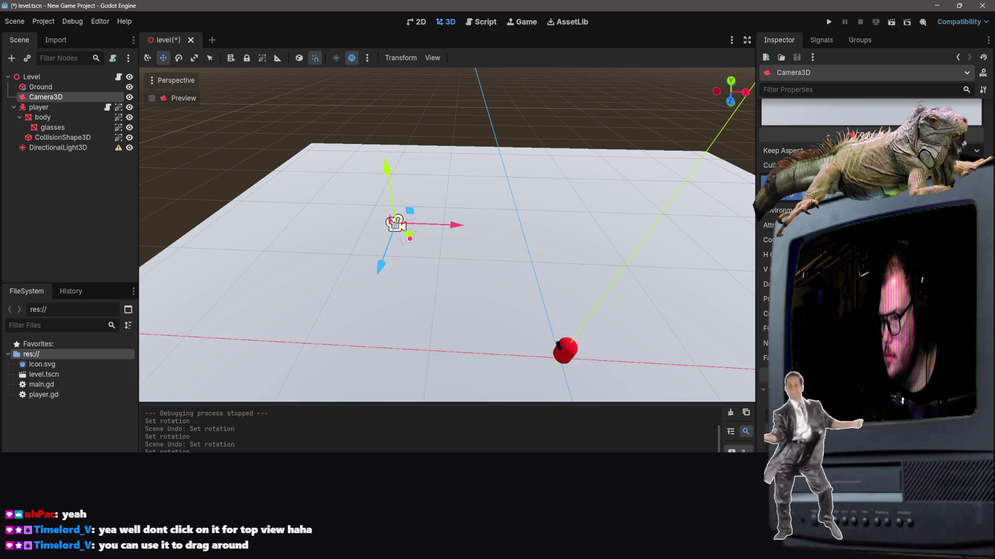
key(ctrl+z)
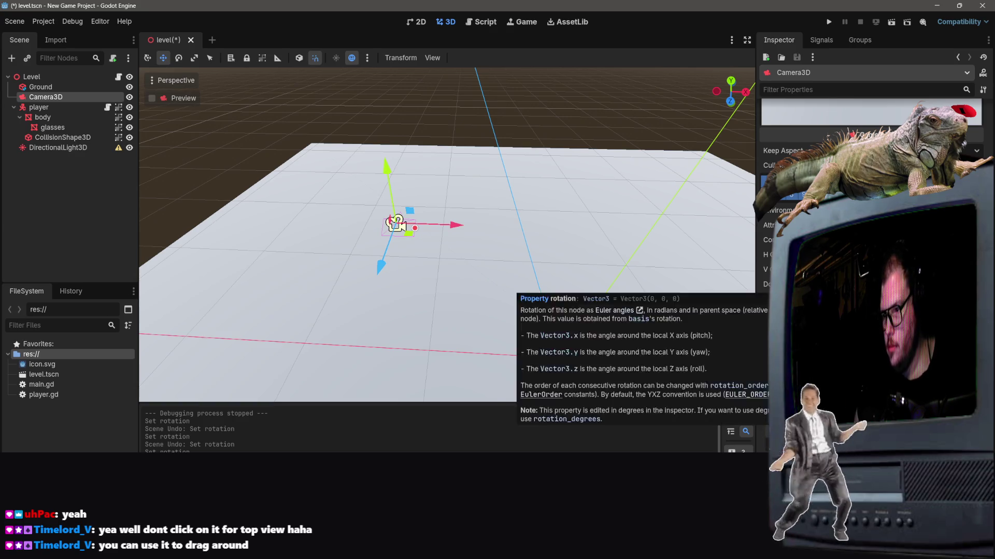
key(ctrl+s)
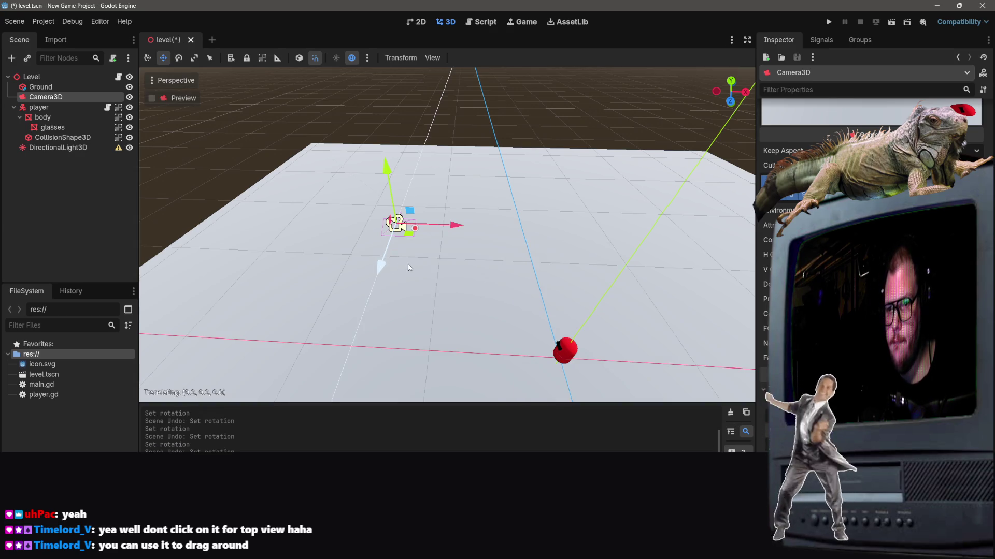
Move the camera about 6 units along X and along Z toward the player, then save.
mouse_move(455, 224)
mouse_down()
mouse_move(694, 226)
mouse_move(657, 224)
mouse_up()
drag(730, 93, 723, 92)
mouse_move(519, 247)
mouse_down()
mouse_move(536, 247)
mouse_move(523, 246)
mouse_up()
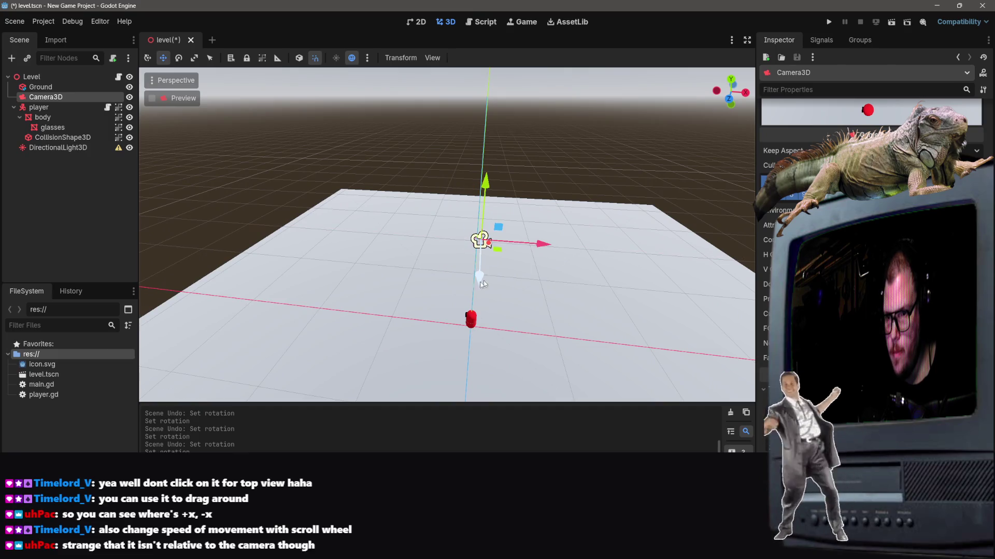
mouse_move(463, 276)
mouse_down()
mouse_move(487, 362)
mouse_move(478, 300)
mouse_move(477, 328)
mouse_up()
key(ctrl+s)
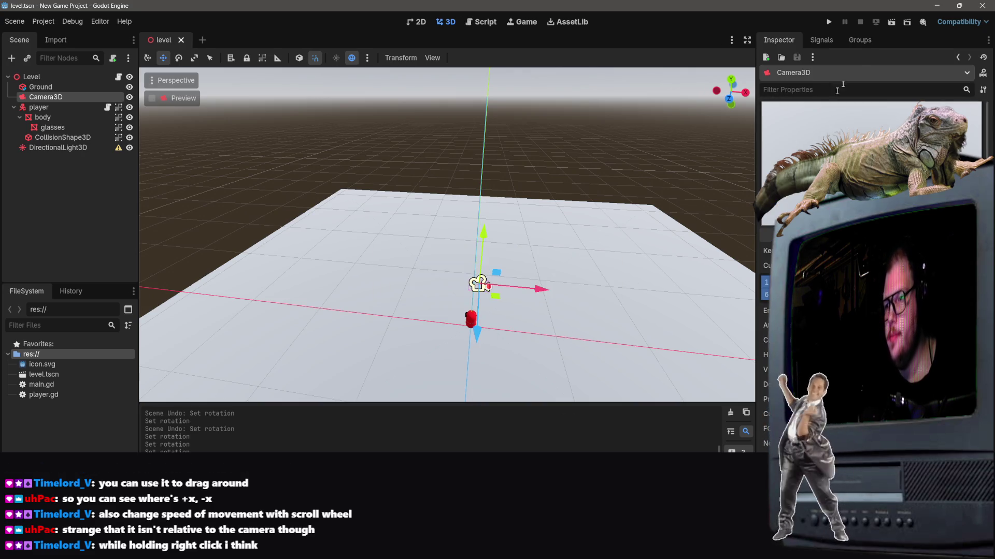
Run the level and walk the player forward, back, left and right with the arrow keys.
click(892, 22)
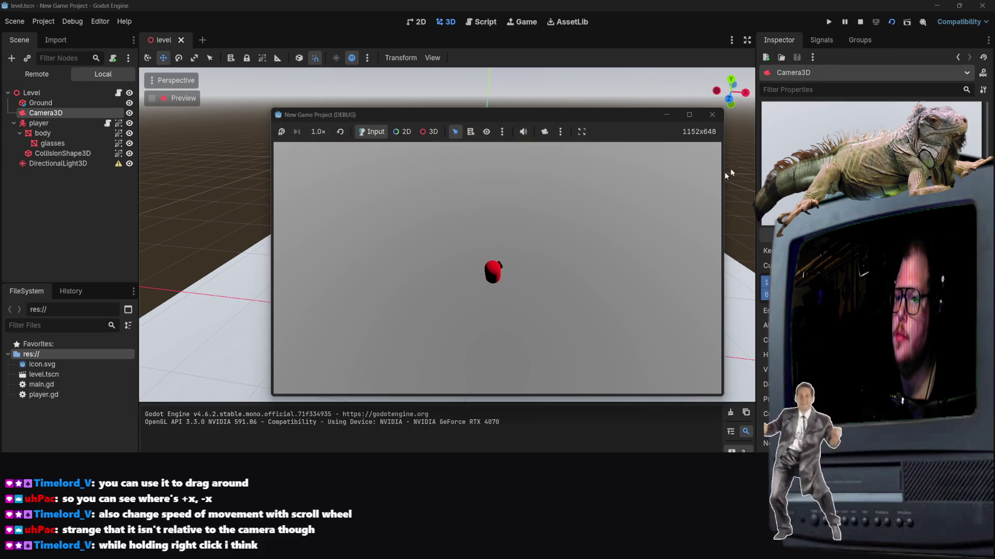
key(Up)
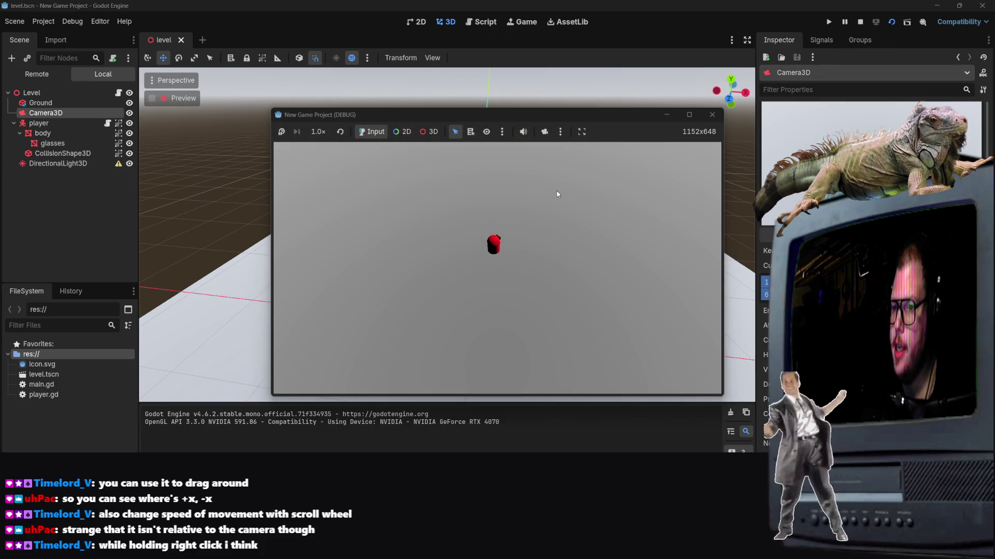
key(Down)
key(Up)
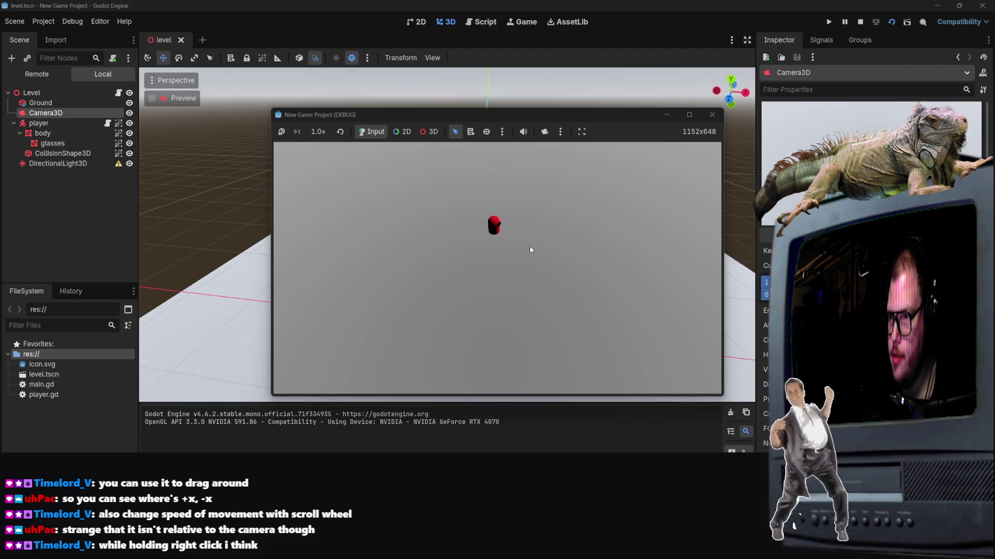
key(Down)
key(Up)
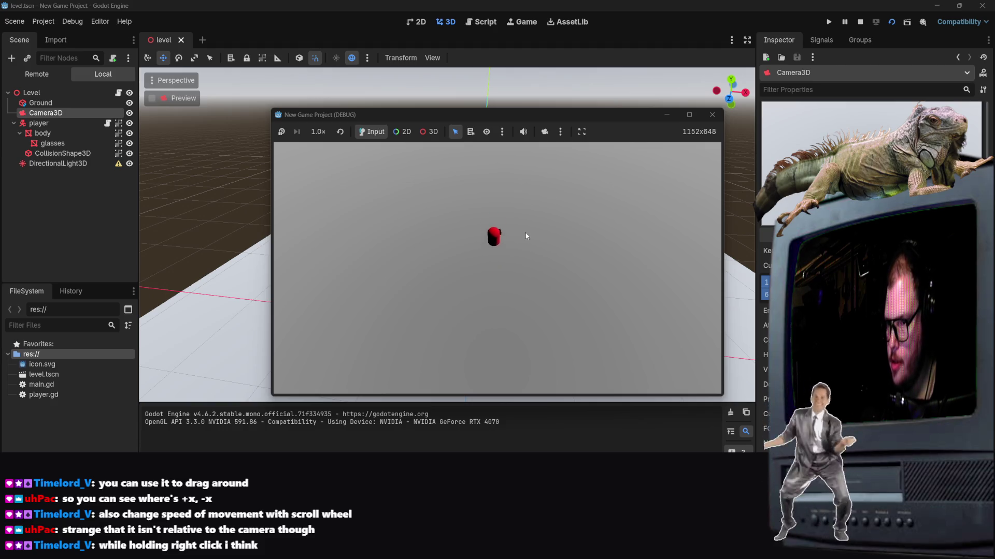
key(Left)
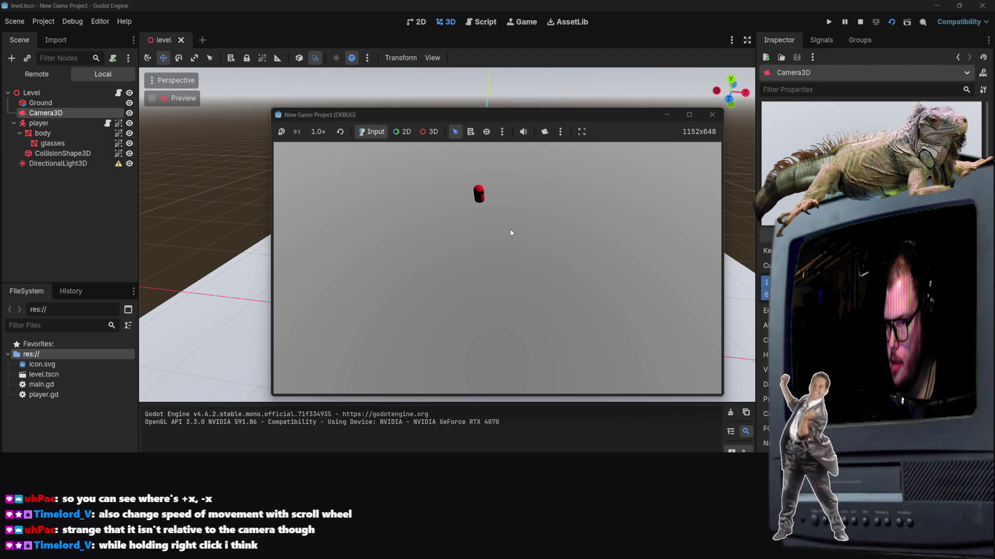
key(Right)
key(Left)
Move the player down and back up the screen, then close the game with F8.
key(Down)
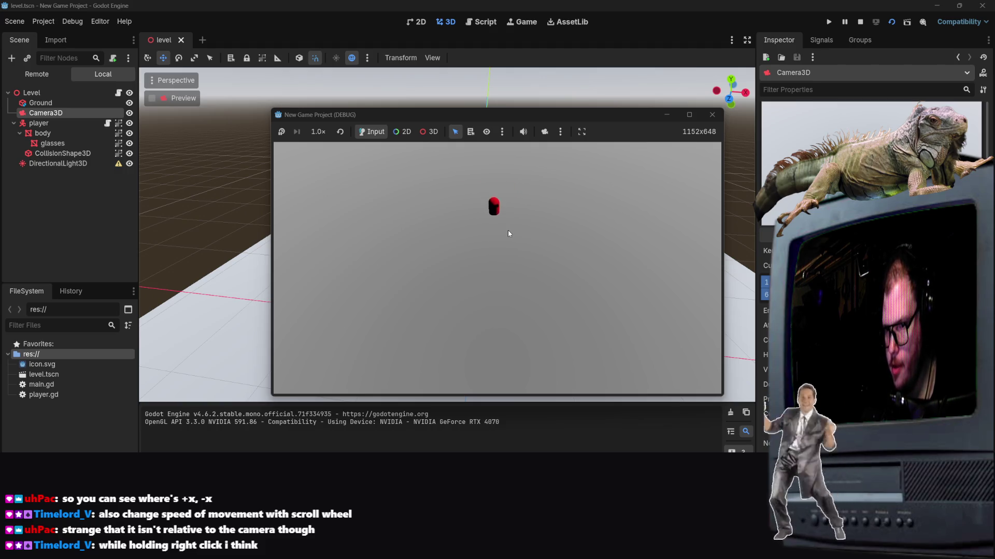
key(Down)
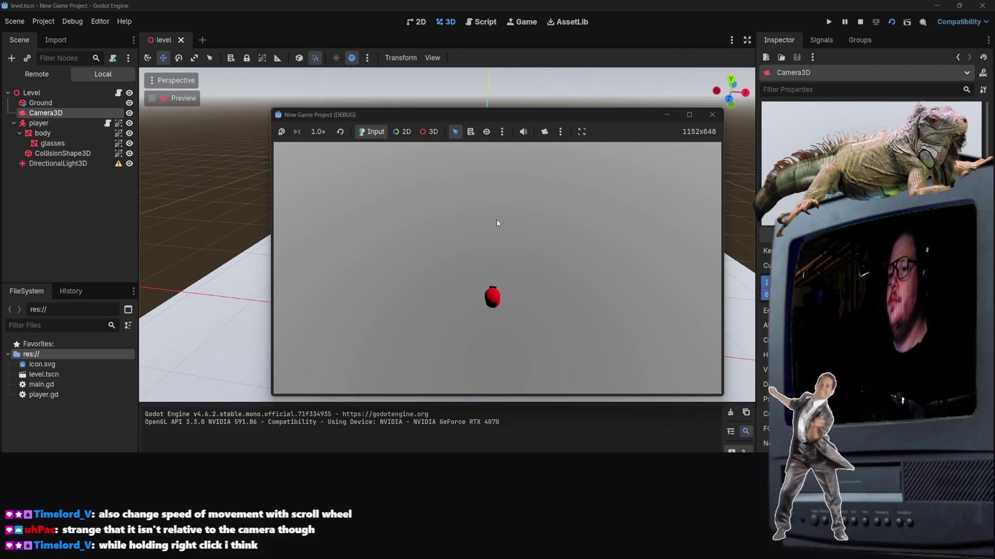
key(Down)
key(Up)
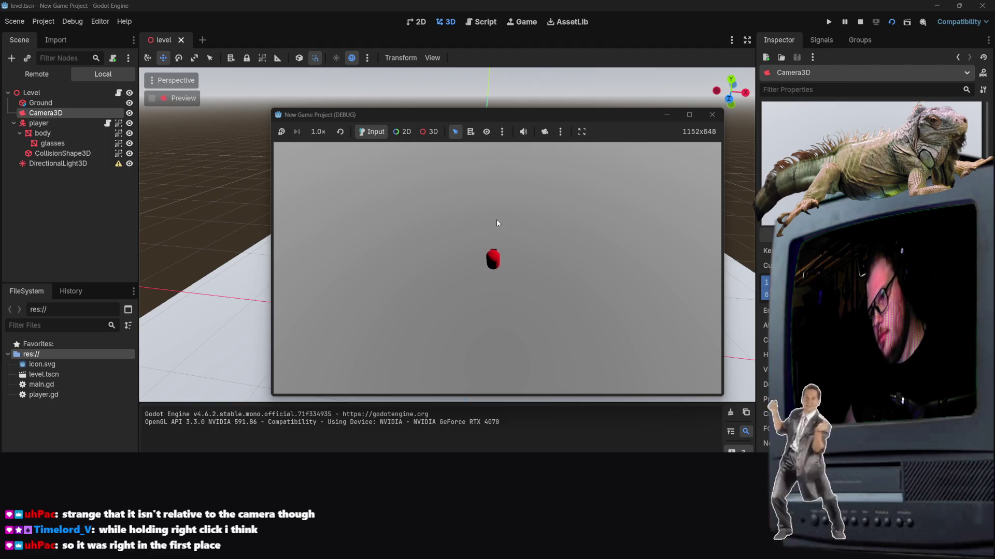
key(Up)
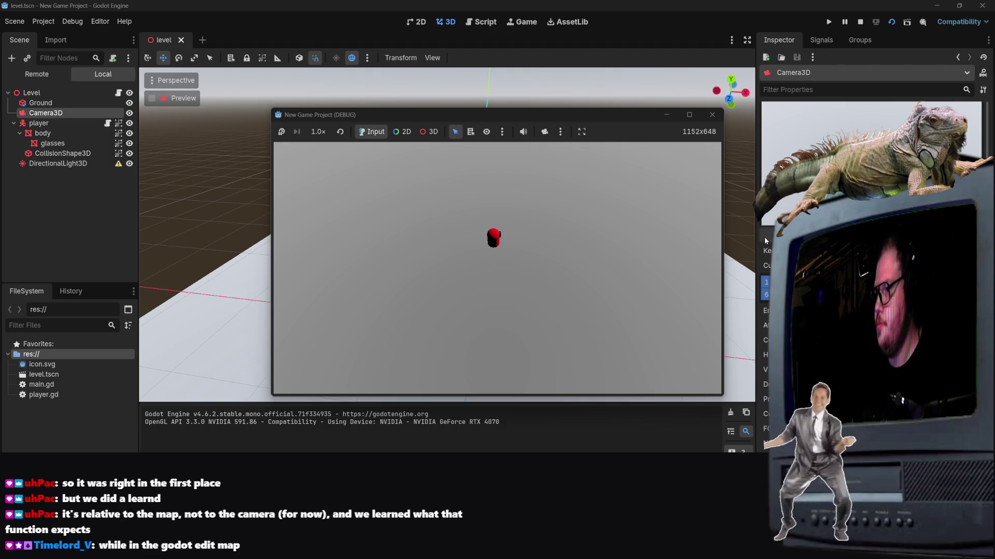
key(F8)
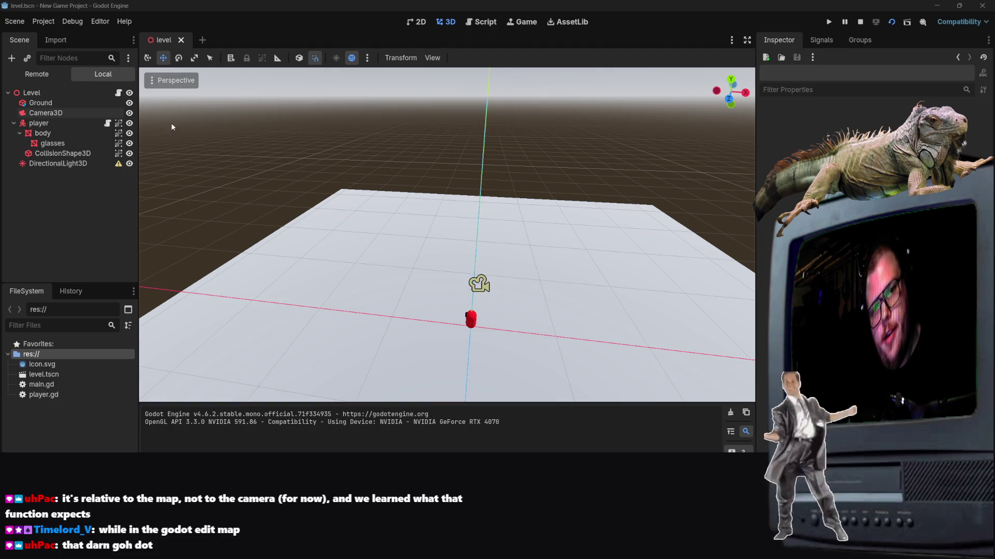
Open player.gd and place the caret in line 20's get_vector call.
click(118, 93)
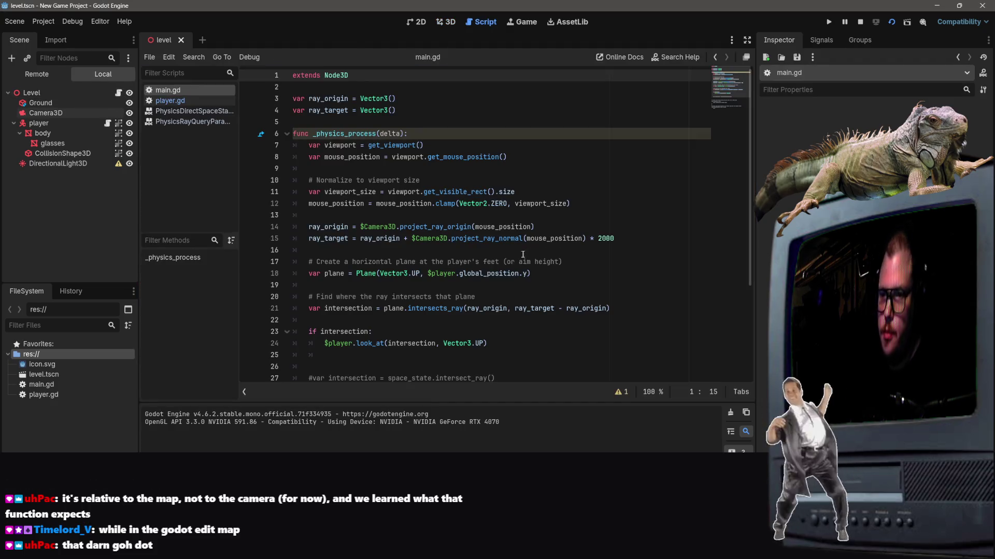
click(108, 124)
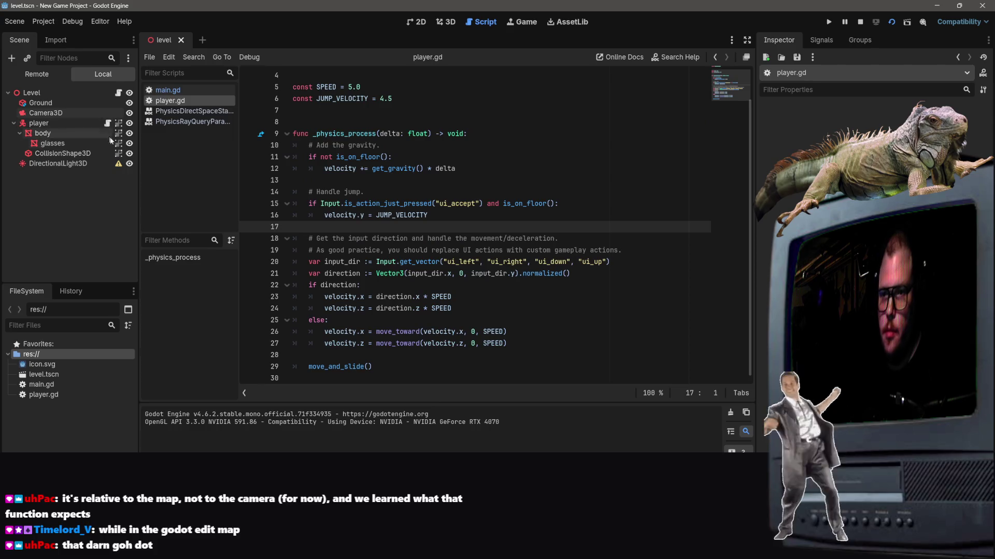
click(571, 261)
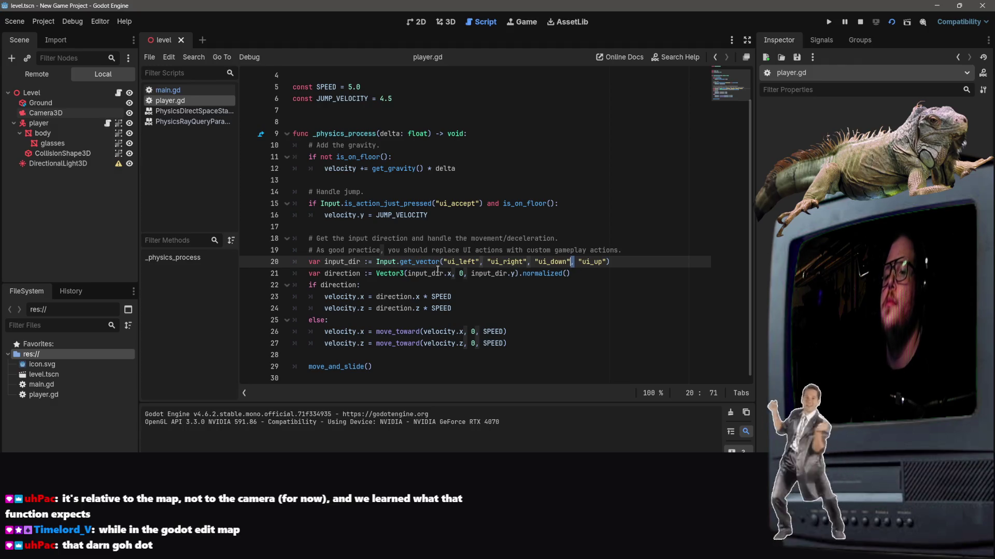
click(443, 261)
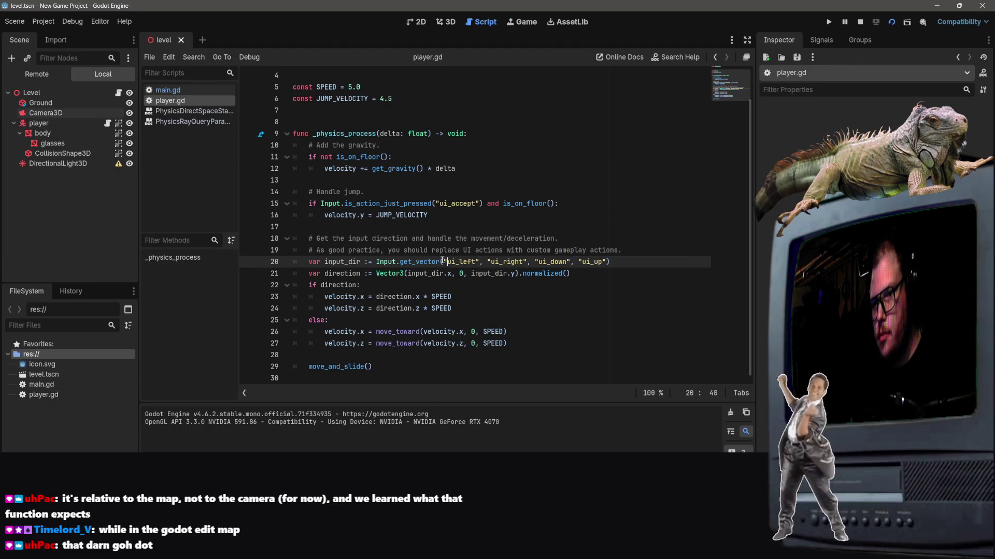
Look up the Input documentation for get_vector, then go back to the player.gd code.
right_click(419, 262)
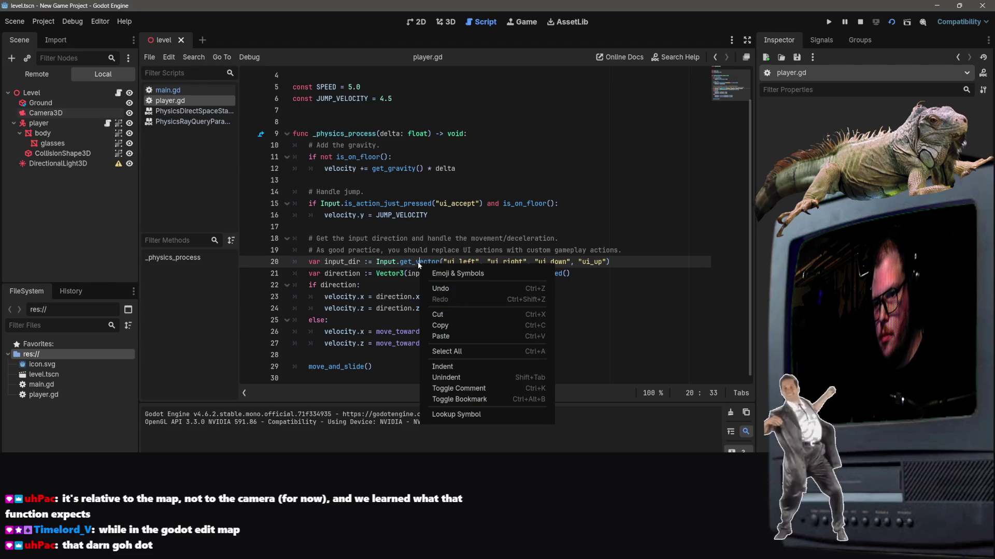
key(Escape)
ctrl+click(418, 262)
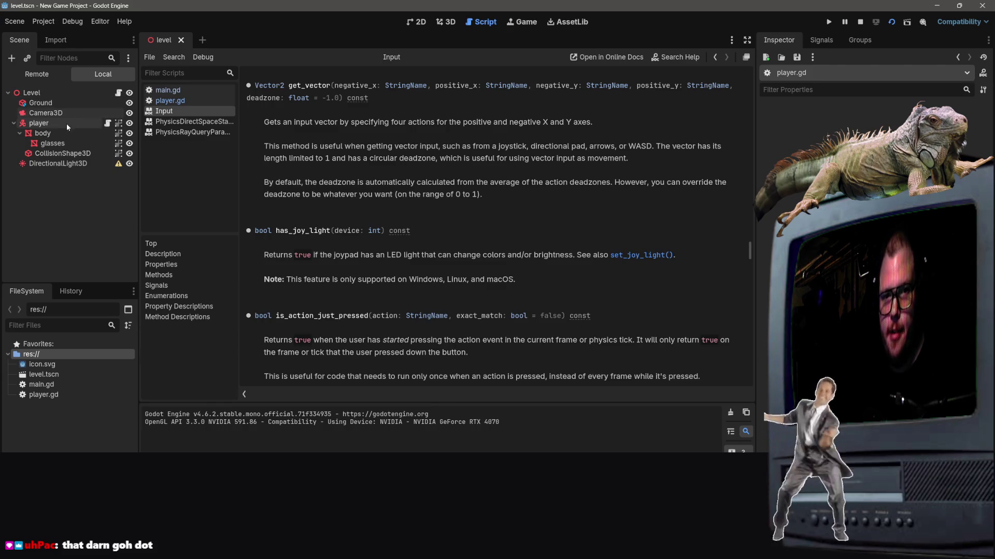
click(46, 113)
click(169, 101)
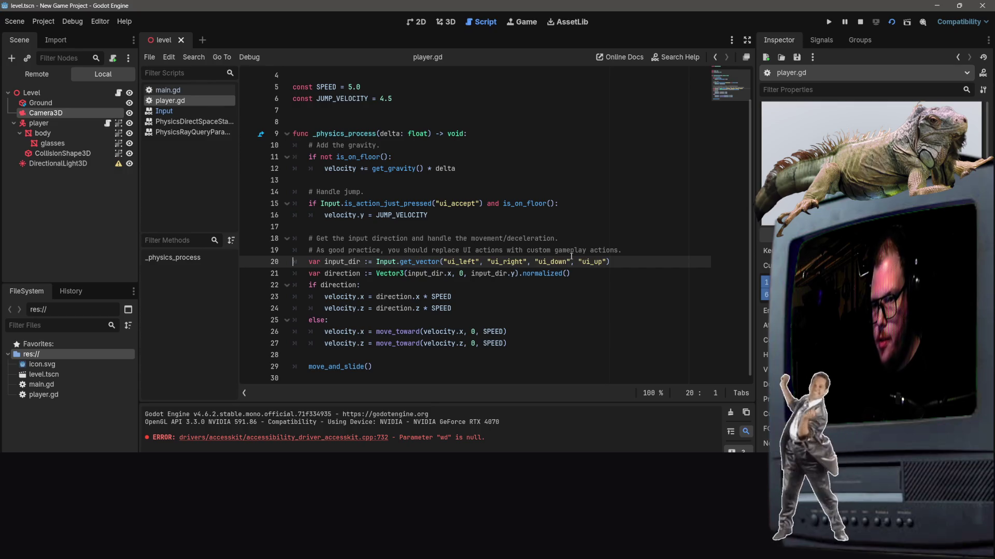
Reorder line 20's get_vector arguments to "ui_up", "ui_down" and run the current scene.
drag(569, 261, 536, 262)
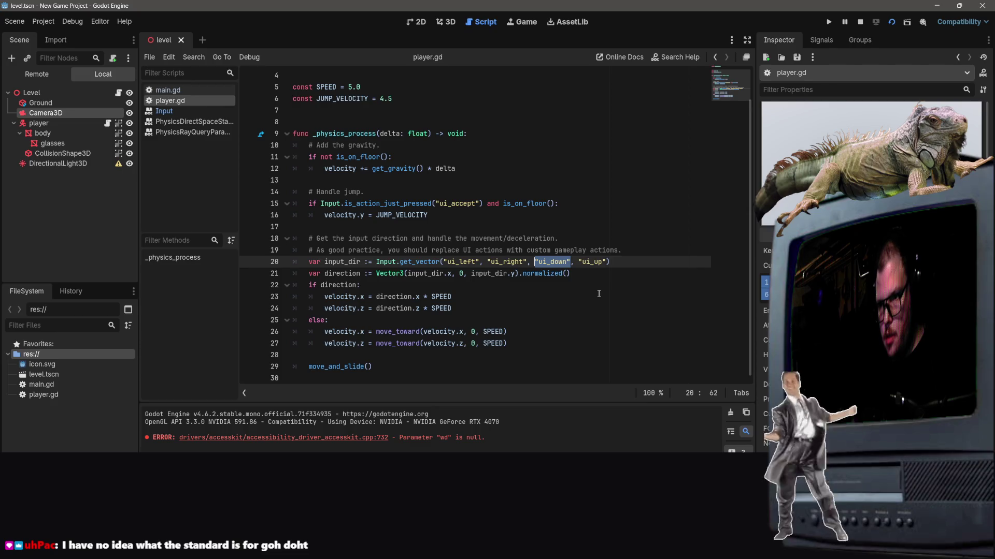
key(ctrl+x)
key(ctrl+v)
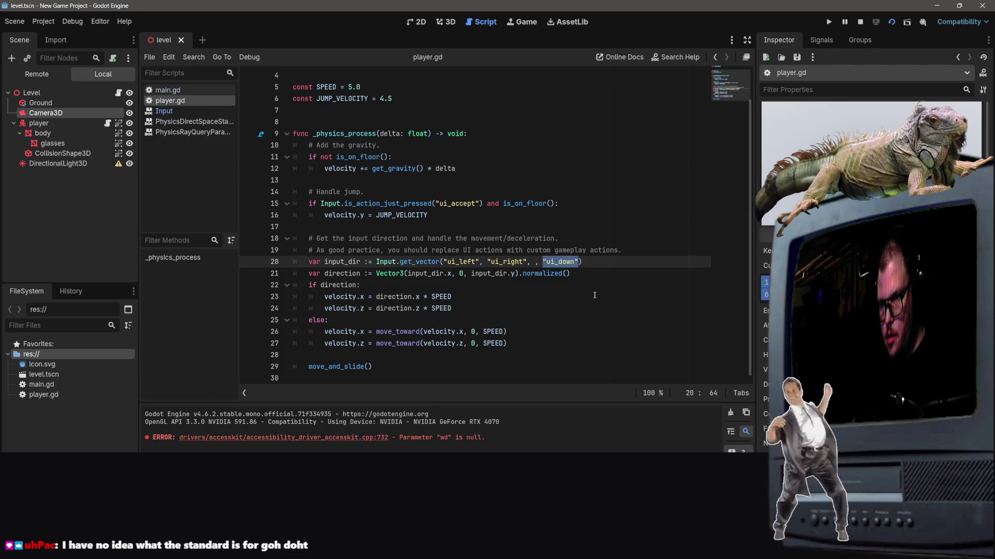
key(ctrl+z)
click(619, 132)
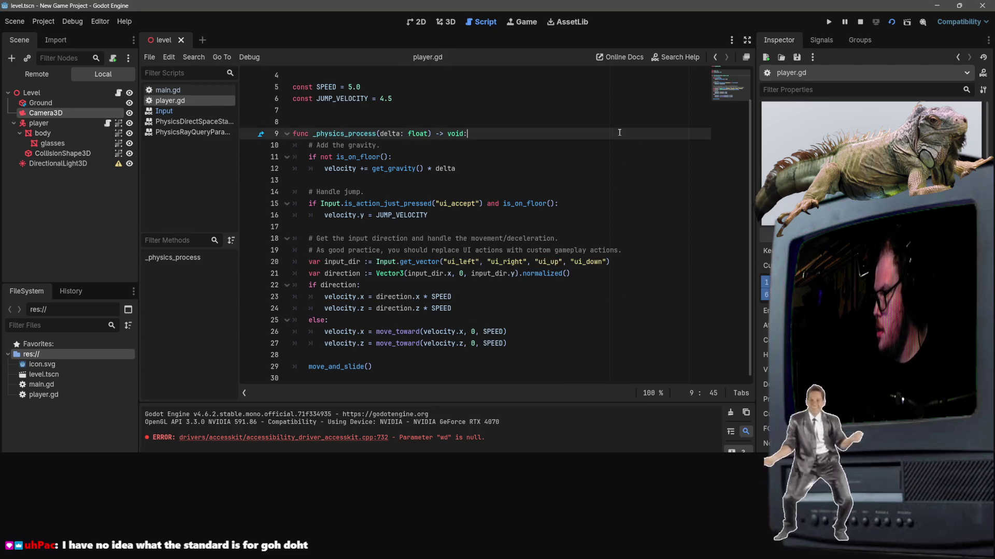
click(892, 23)
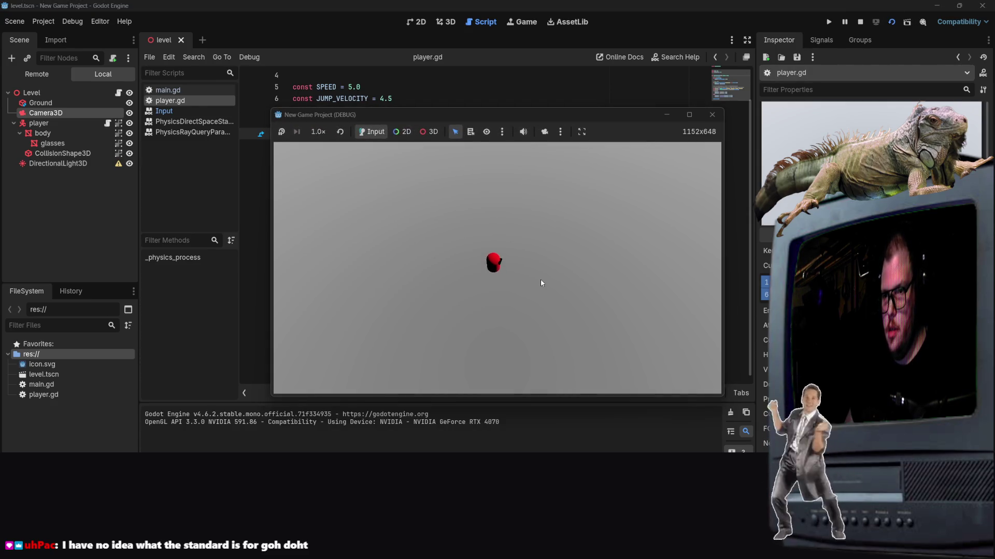
Move the player with the arrow keys in the running game, then stop it.
key(Left)
key(Right)
key(Down)
key(Up)
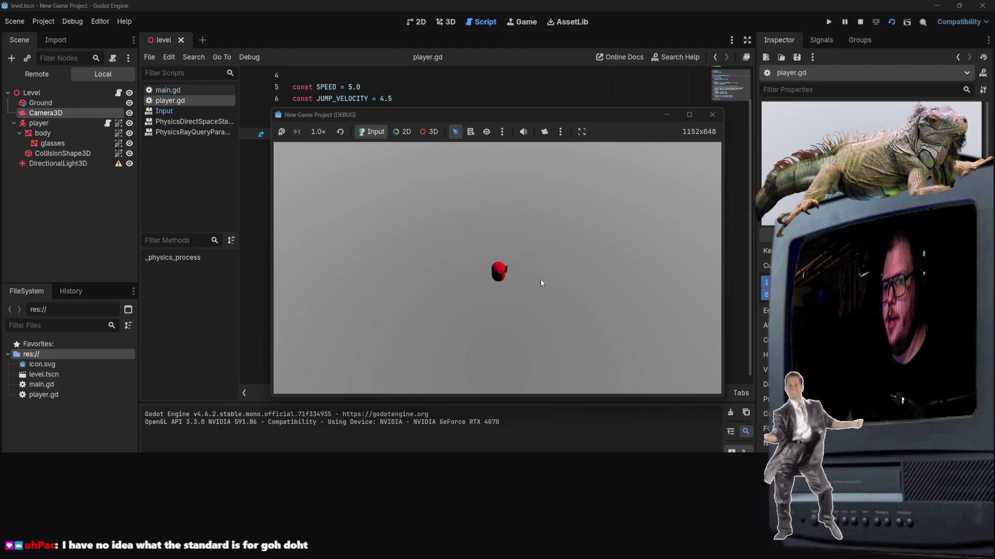
key(Up)
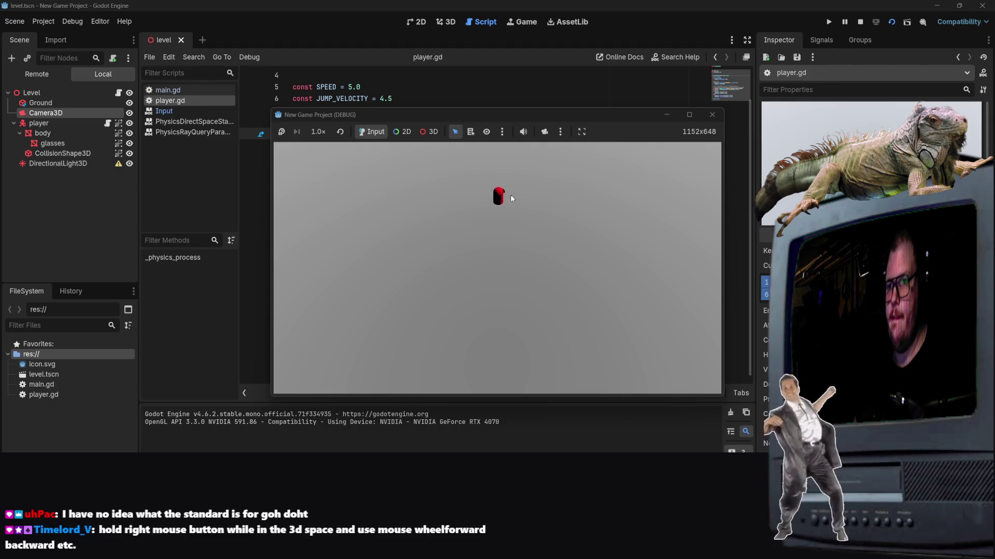
key(Down)
key(Left)
key(Left)
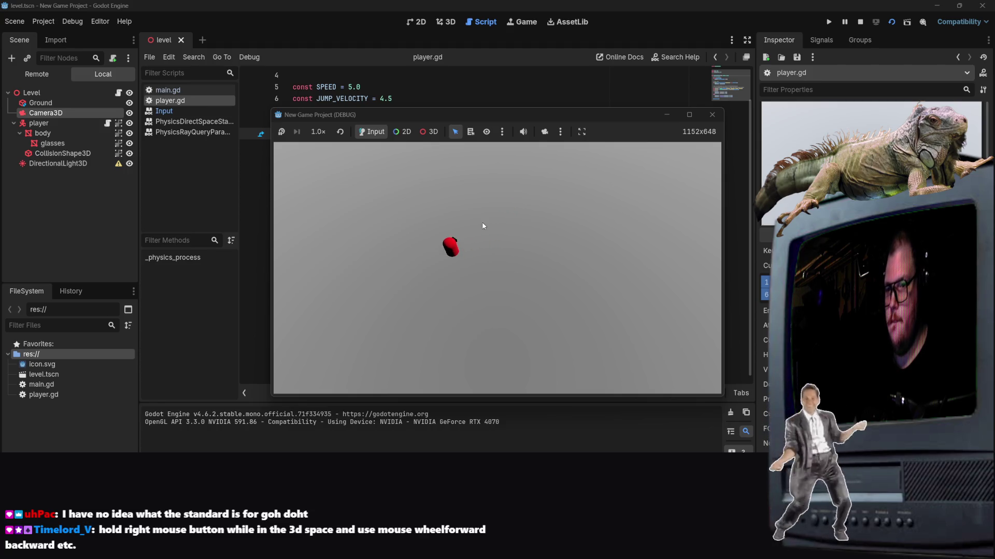
click(716, 117)
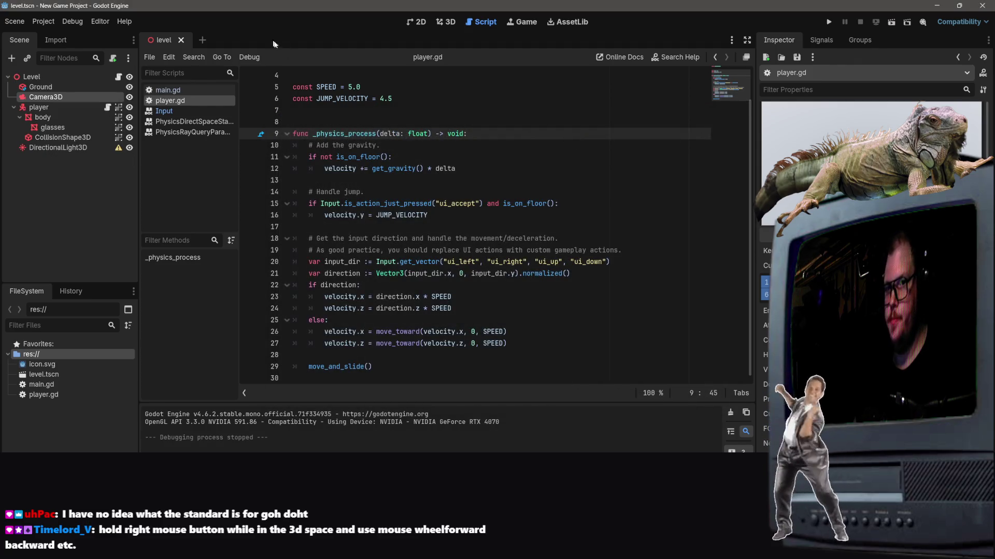
Fly the 3D viewport low over the floor near the player and Camera3D, then run the scene.
click(445, 22)
scroll(446, 233, up, 5)
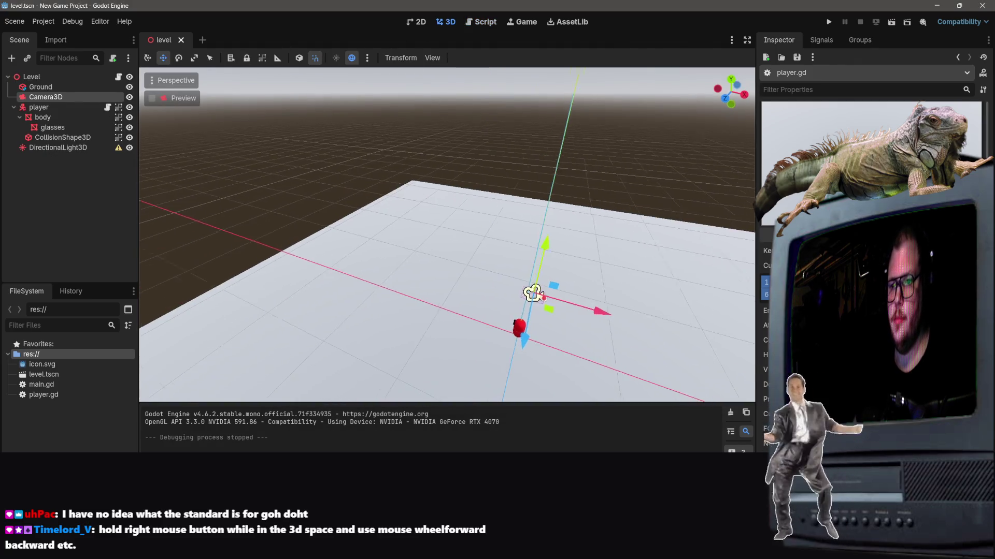
scroll(447, 233, up, 15)
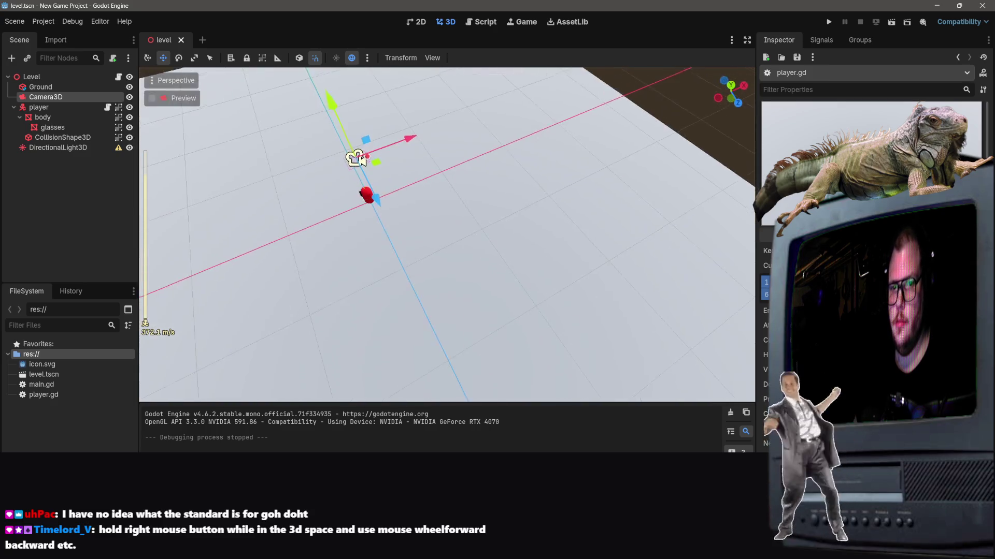
key(s)
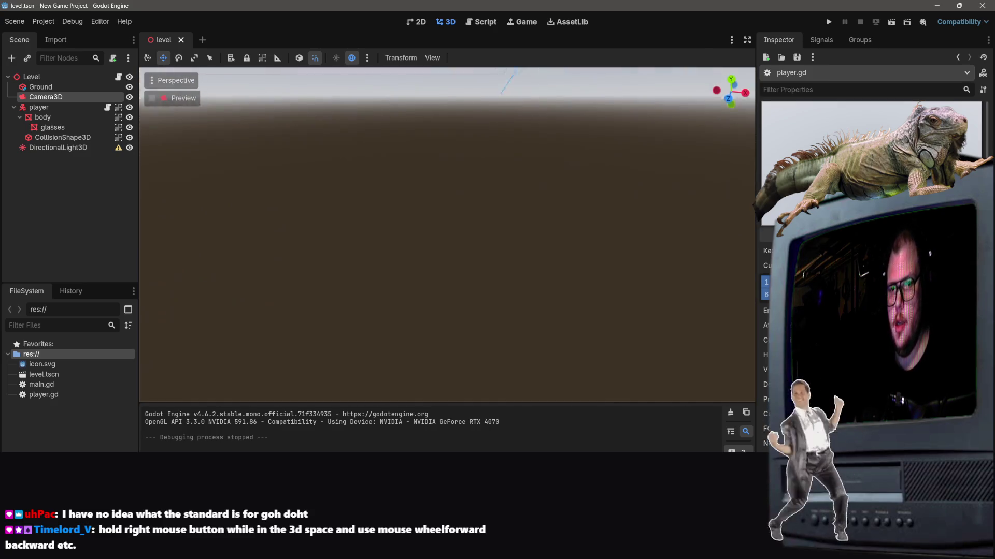
scroll(447, 233, down, 12)
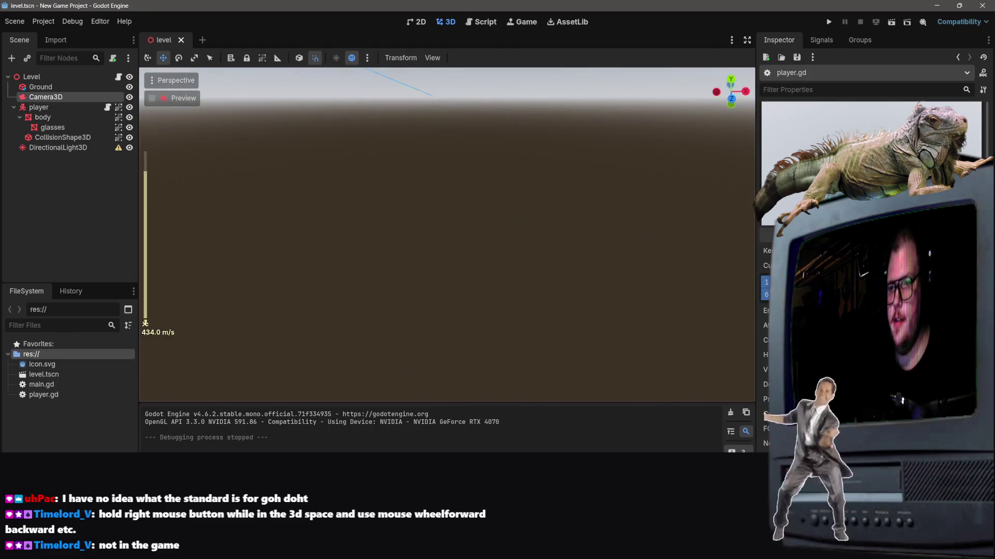
scroll(446, 233, down, 10)
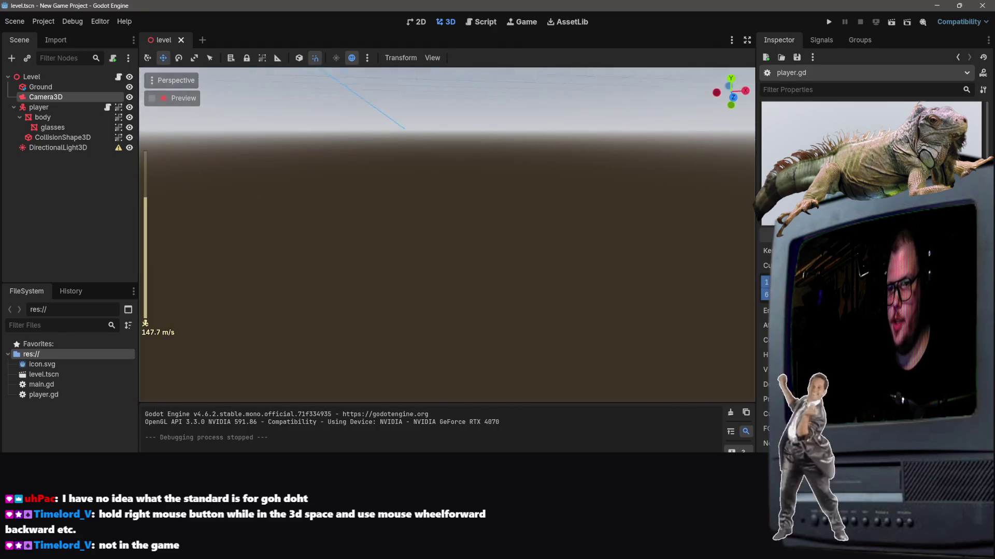
scroll(446, 233, down, 2)
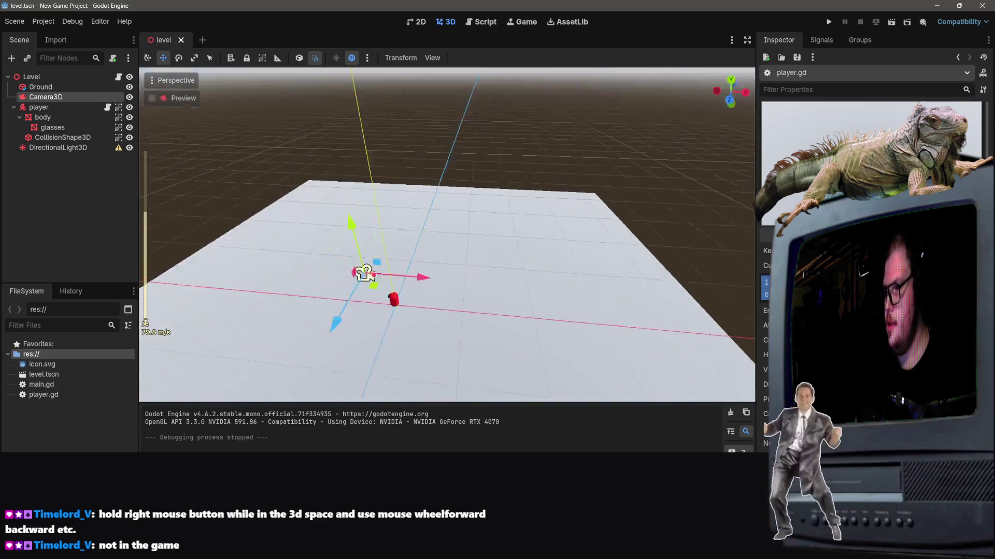
scroll(447, 233, down, 3)
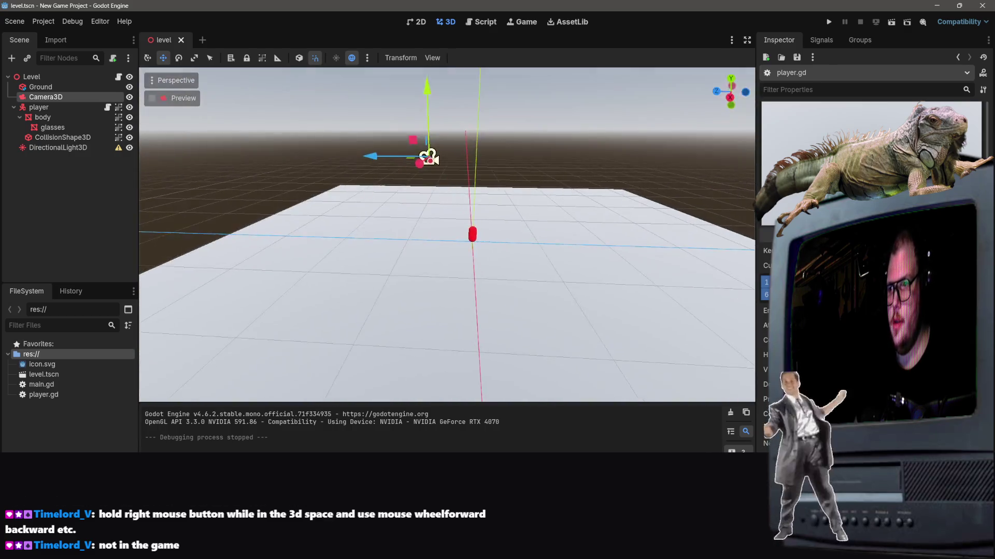
drag(446, 233, 461, 222)
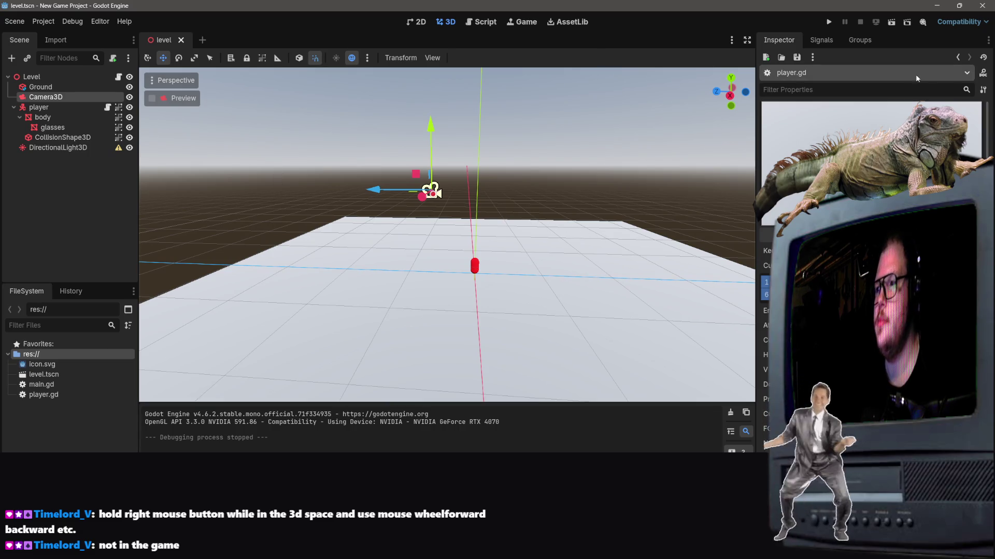
click(891, 22)
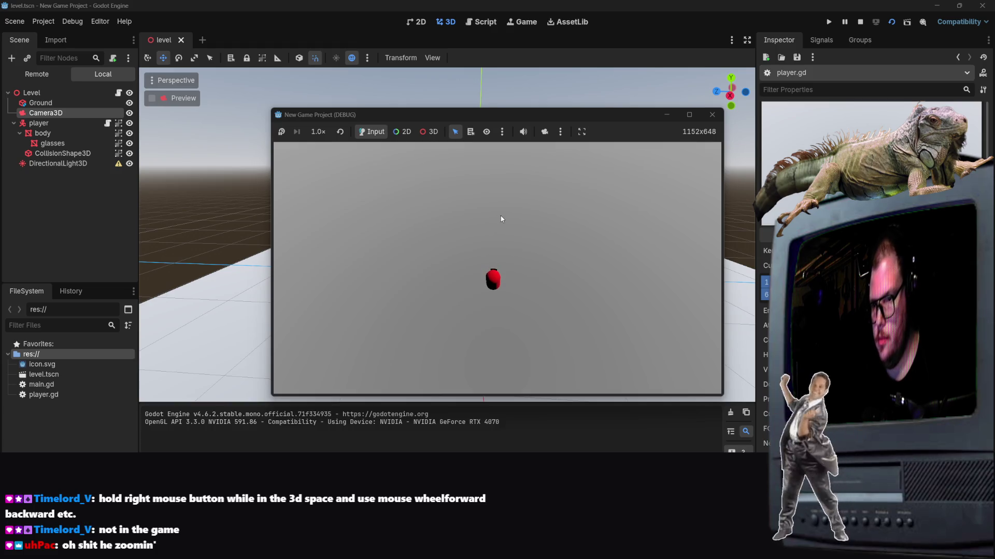
Steer the red capsule around the grey floor with WASD, then stop the game.
key(w)
key(s)
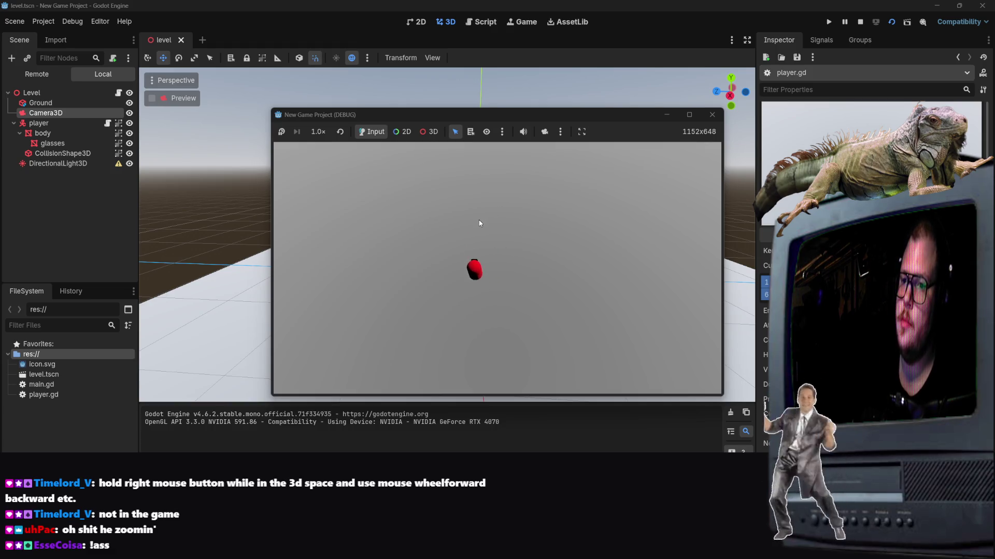
key(a)
key(w)
key(d)
key(w)
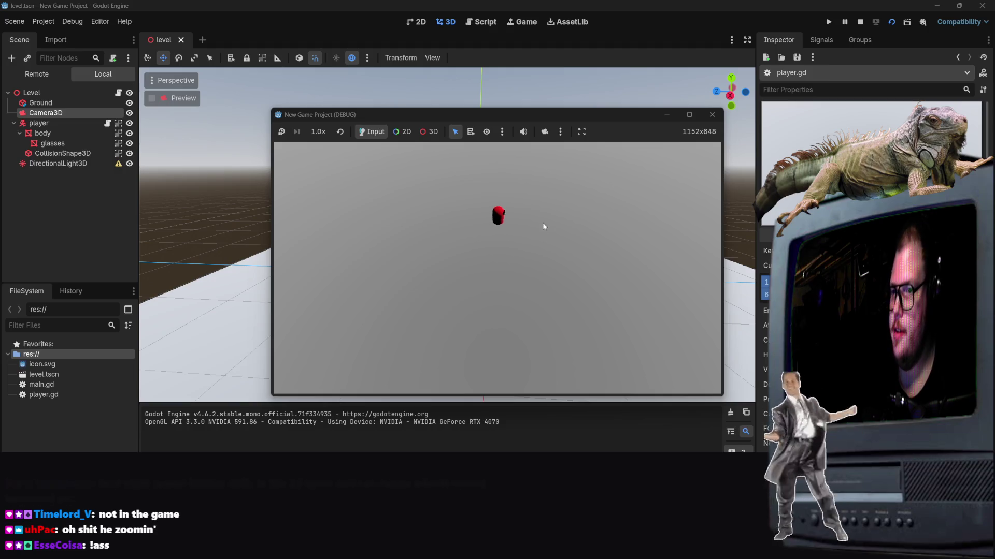
key(s)
key(a)
key(s)
key(a)
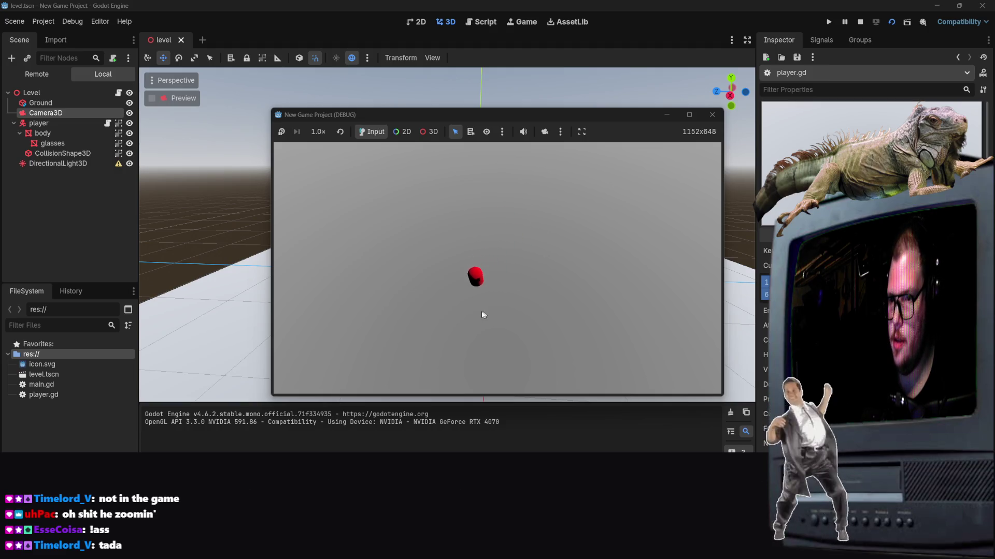
key(d)
key(w)
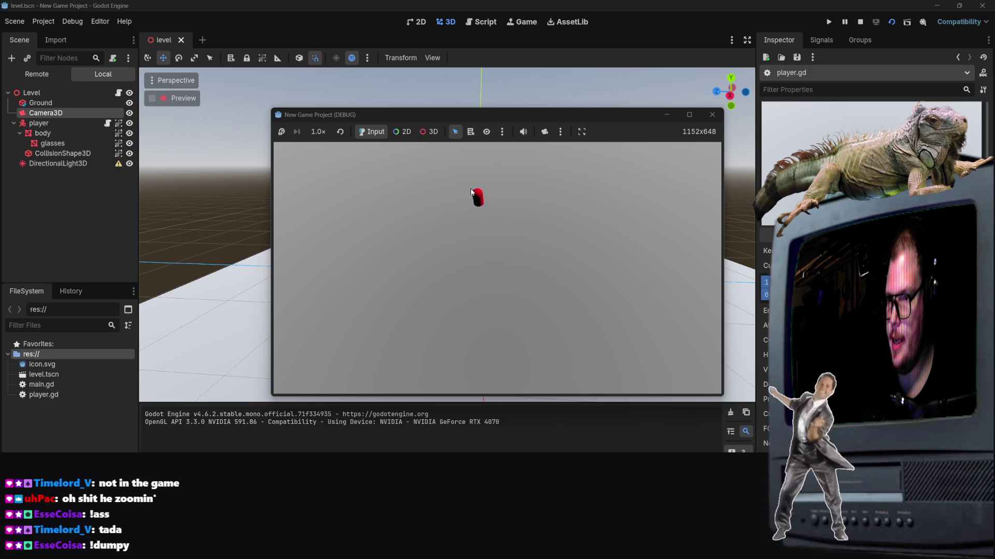
key(d)
key(s)
key(d)
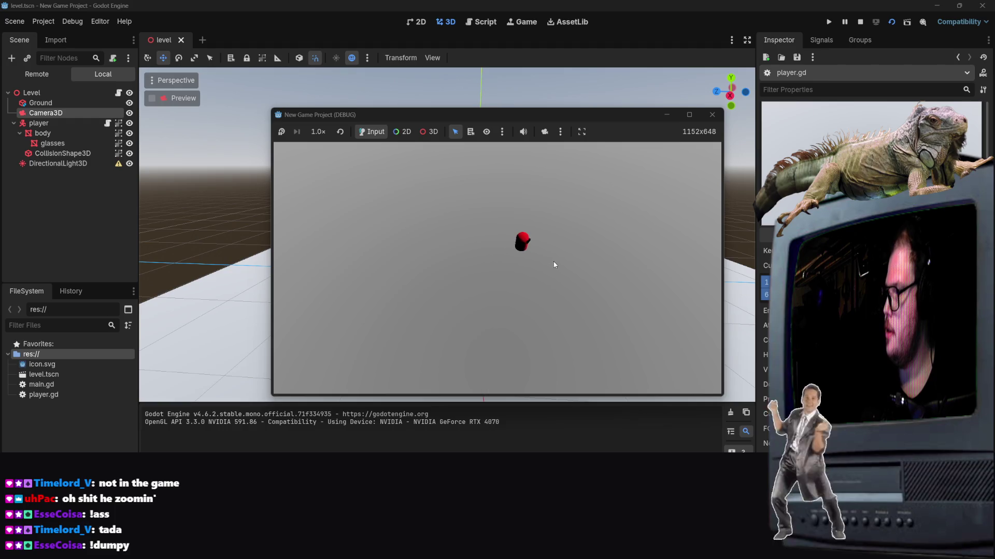
key(s)
key(a)
key(d)
key(s)
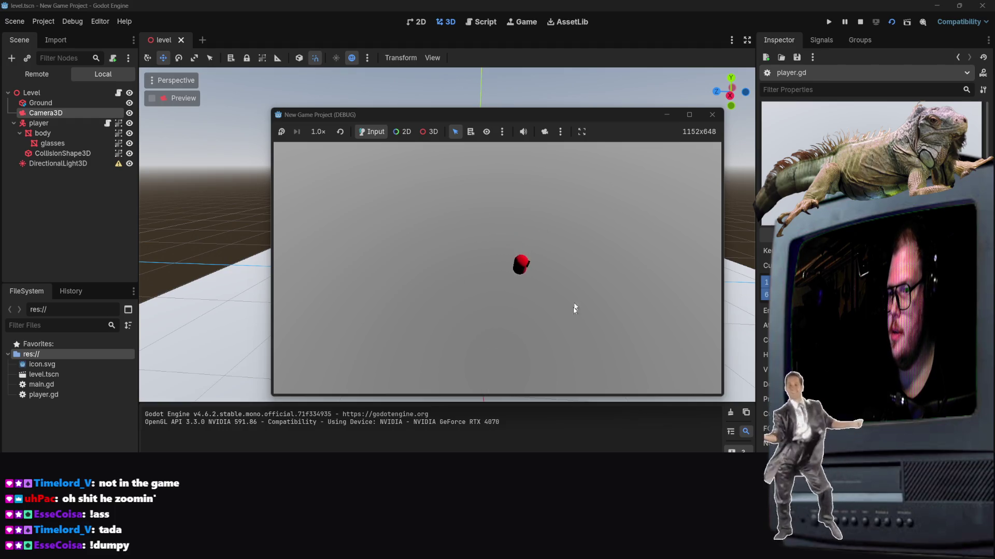
key(d)
key(w)
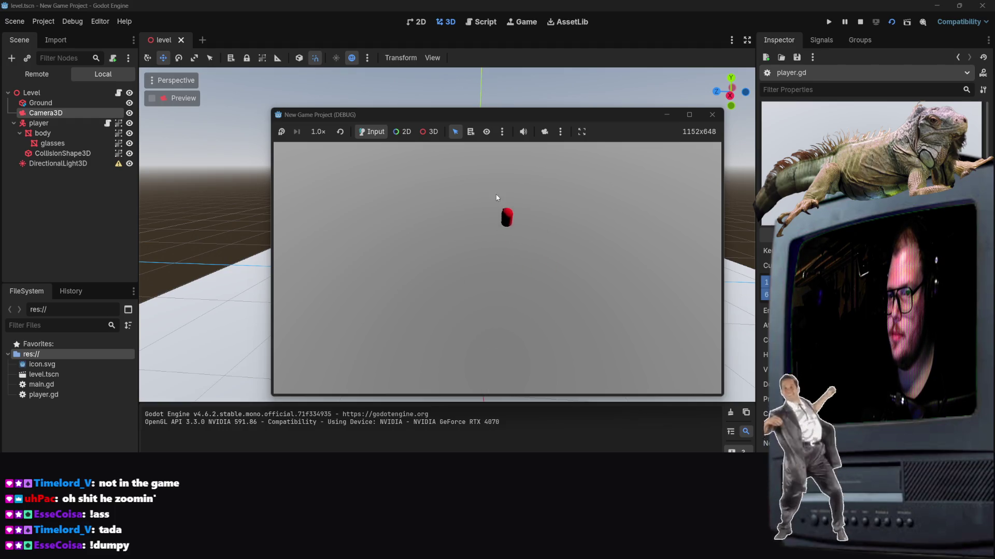
key(s)
key(a)
key(s)
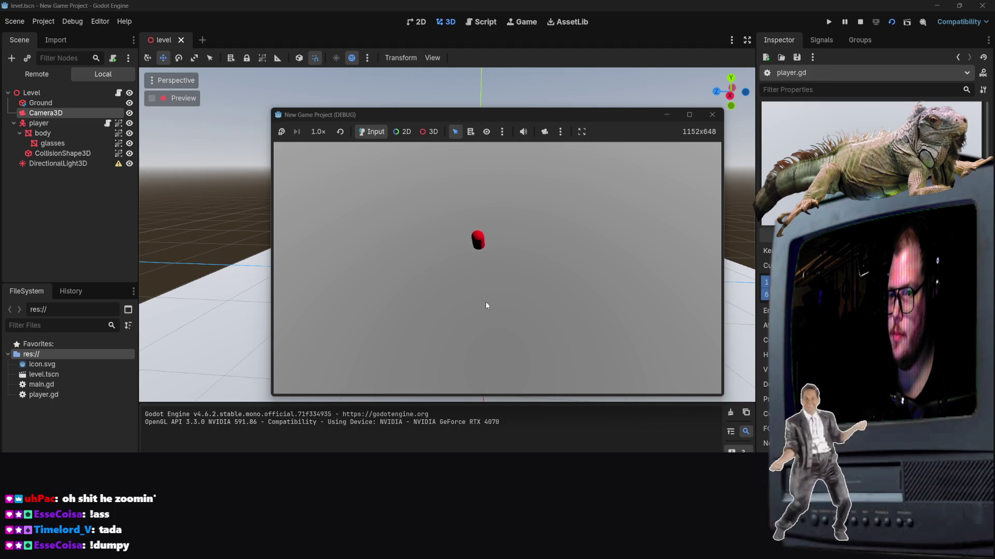
key(d)
key(s)
click(712, 115)
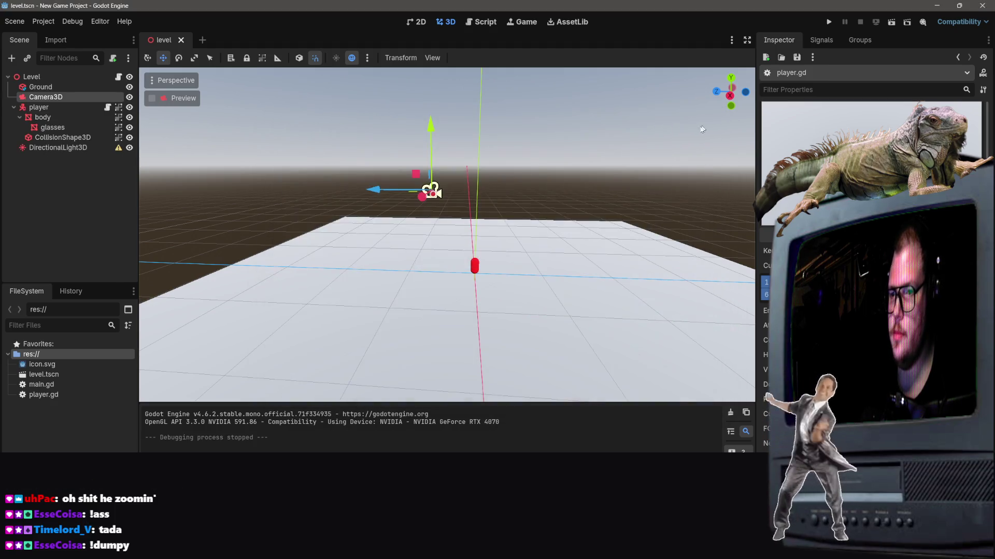
Select DirectionalLight3D, nudge its position, and rotate it about -120 degrees.
click(76, 148)
click(76, 138)
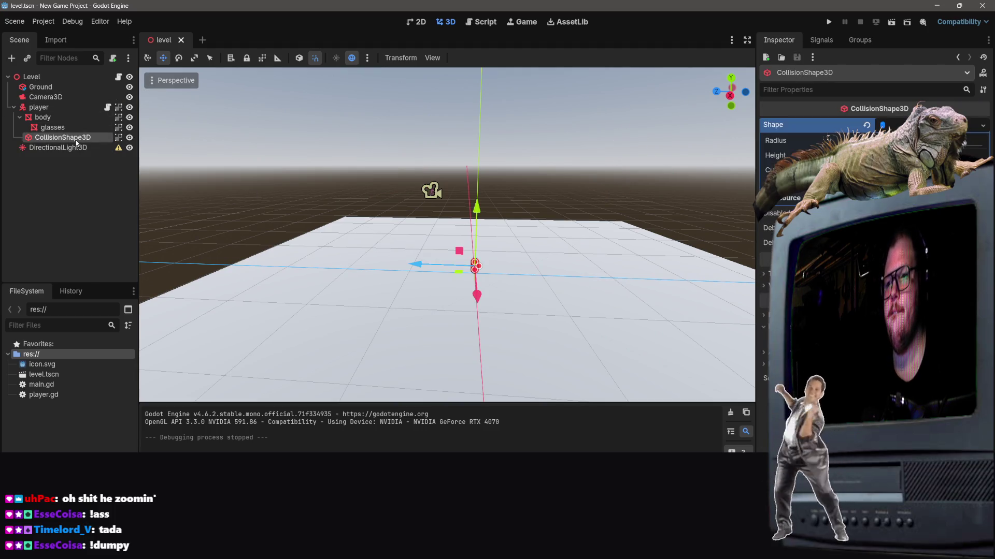
click(72, 148)
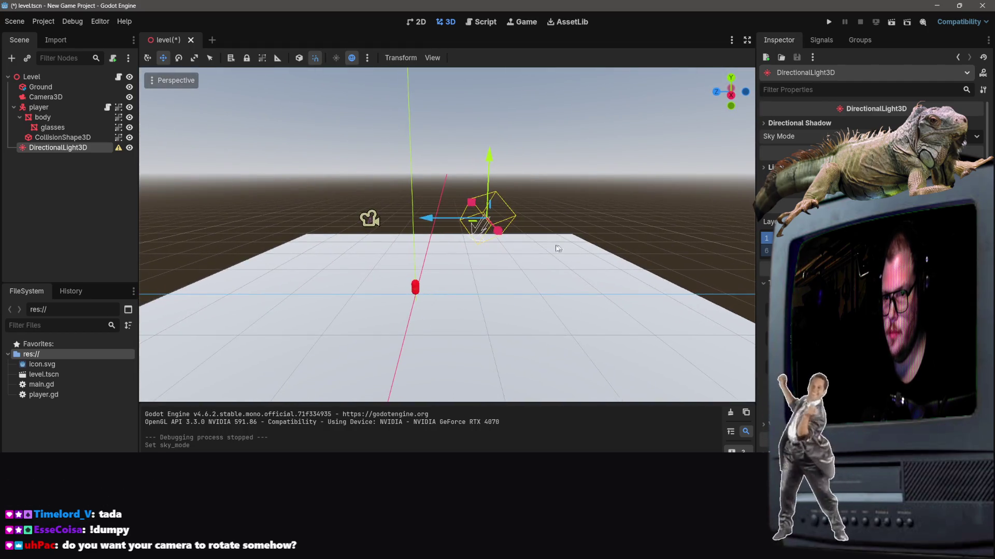
drag(505, 234, 514, 232)
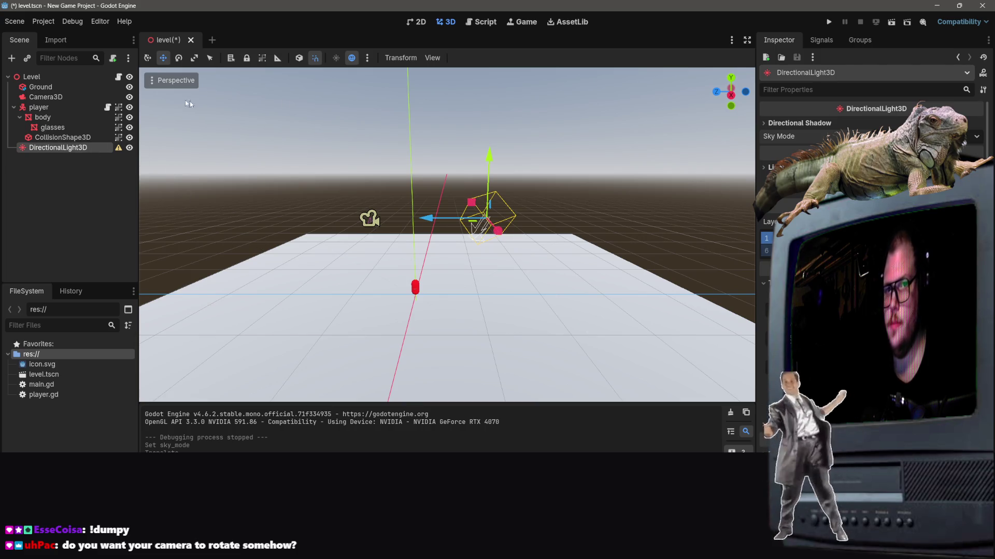
key(e)
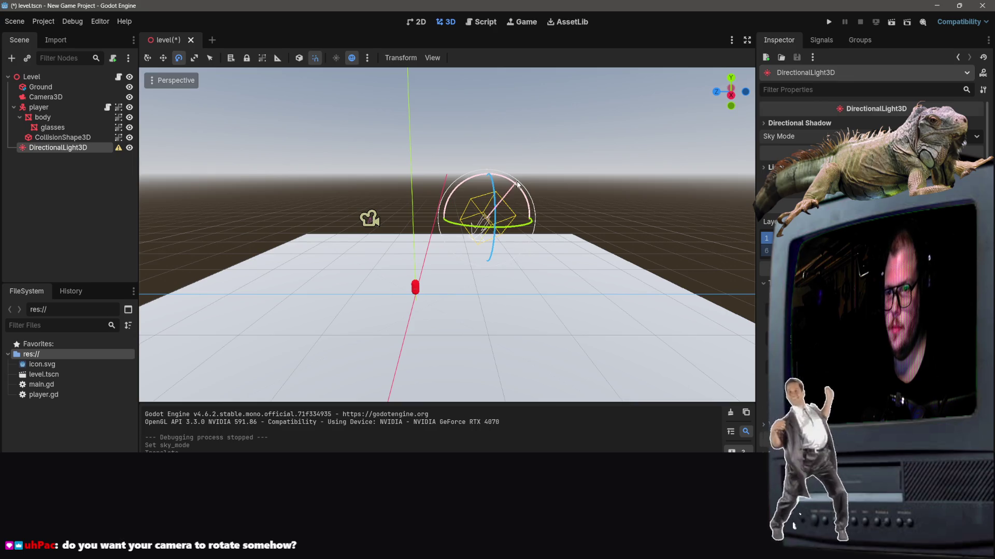
mouse_move(517, 184)
mouse_down()
mouse_move(554, 269)
mouse_move(548, 335)
mouse_move(481, 181)
mouse_move(444, 157)
mouse_move(499, 169)
mouse_move(492, 188)
mouse_up()
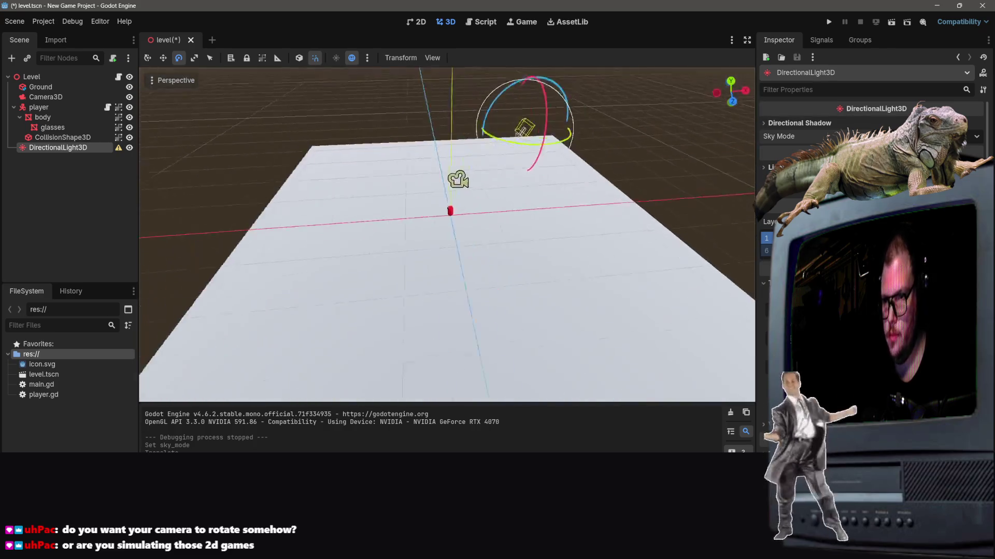
mouse_move(449, 240)
mouse_down()
mouse_move(411, 225)
mouse_move(555, 175)
mouse_up()
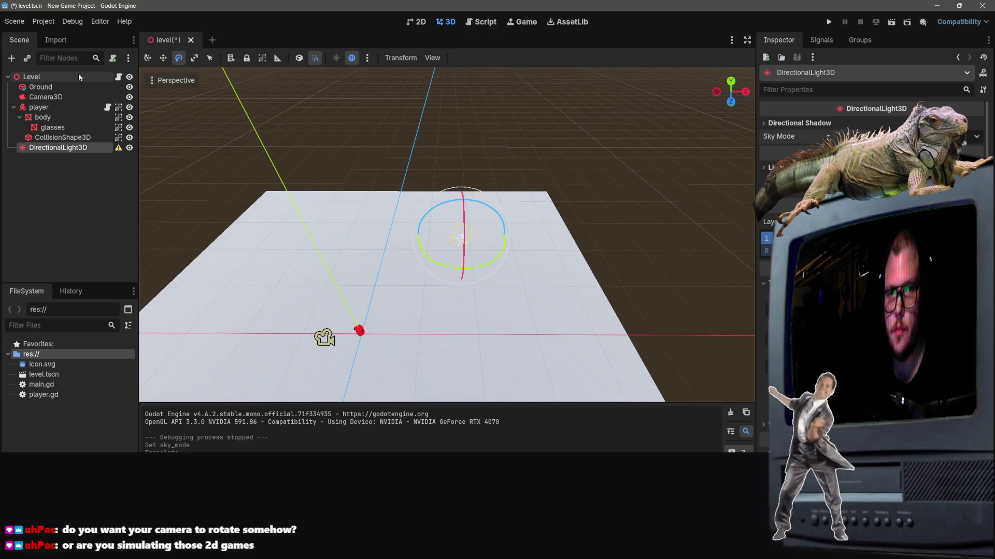
Select DirectionalLight3D and drag it left across the floor toward the player capsule.
right_click(44, 98)
click(51, 147)
click(57, 137)
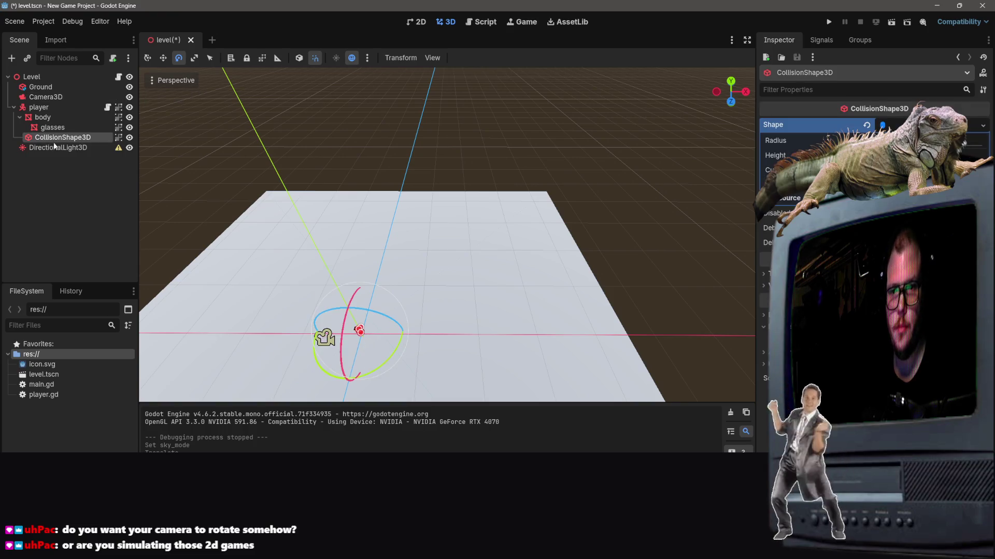
click(58, 147)
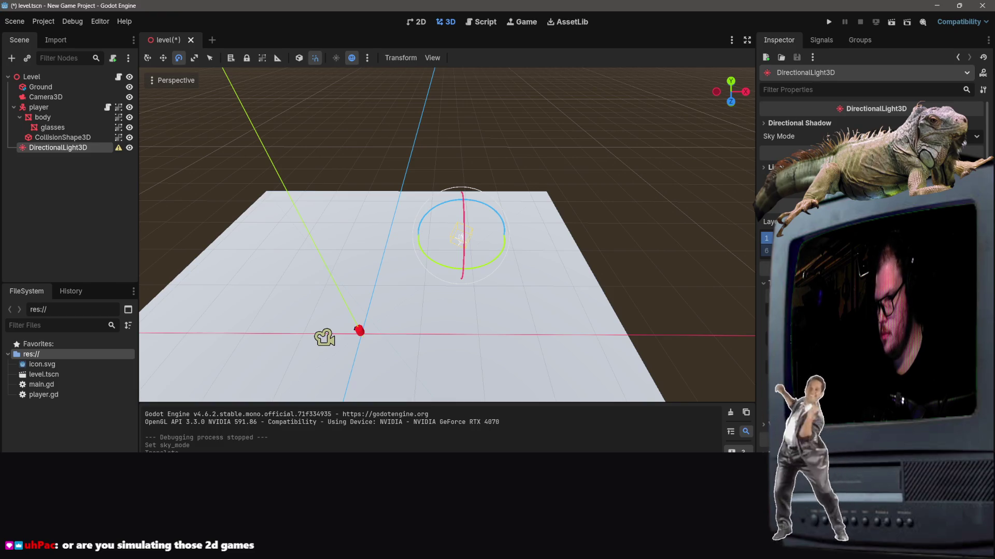
drag(459, 235, 356, 241)
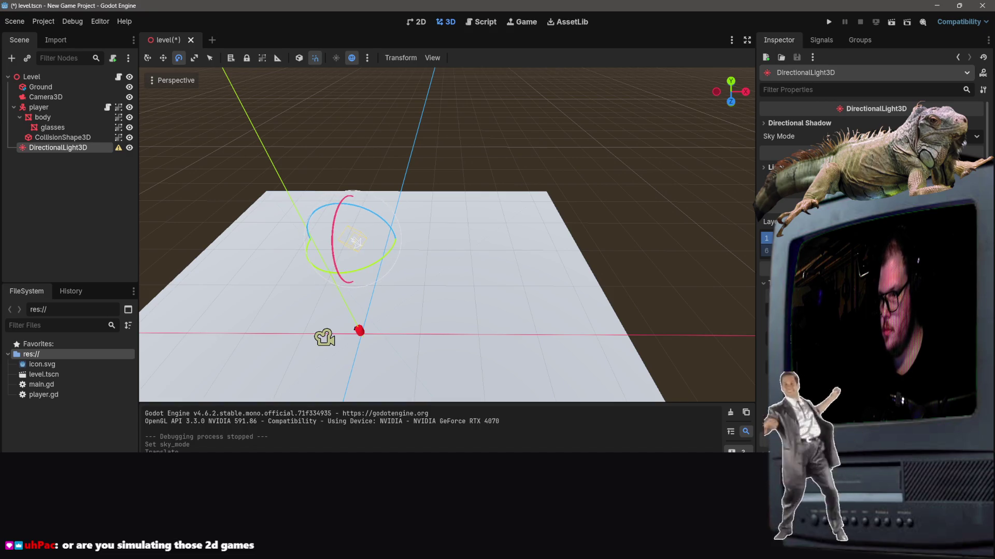
click(356, 242)
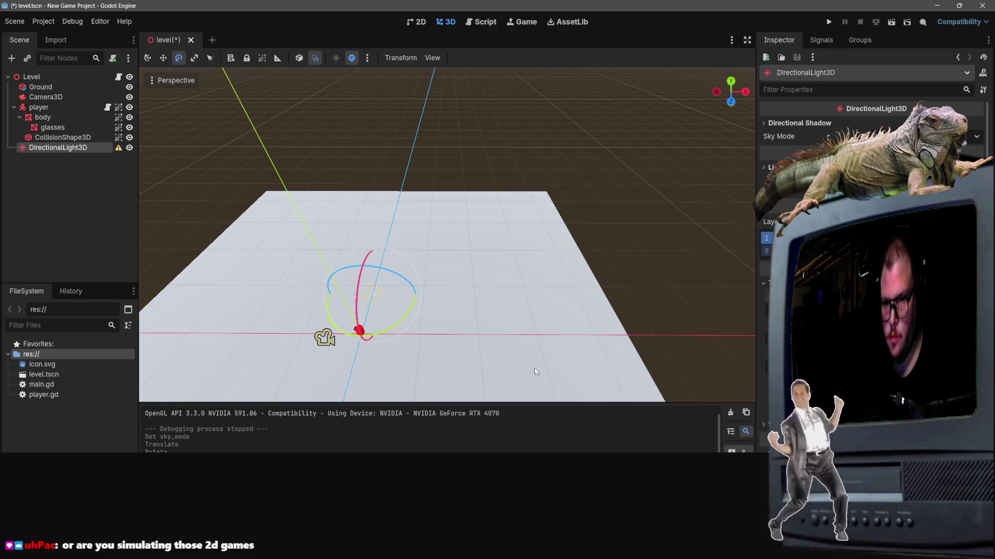
mouse_move(537, 372)
mouse_down()
mouse_move(497, 331)
mouse_move(445, 310)
mouse_move(498, 311)
mouse_up()
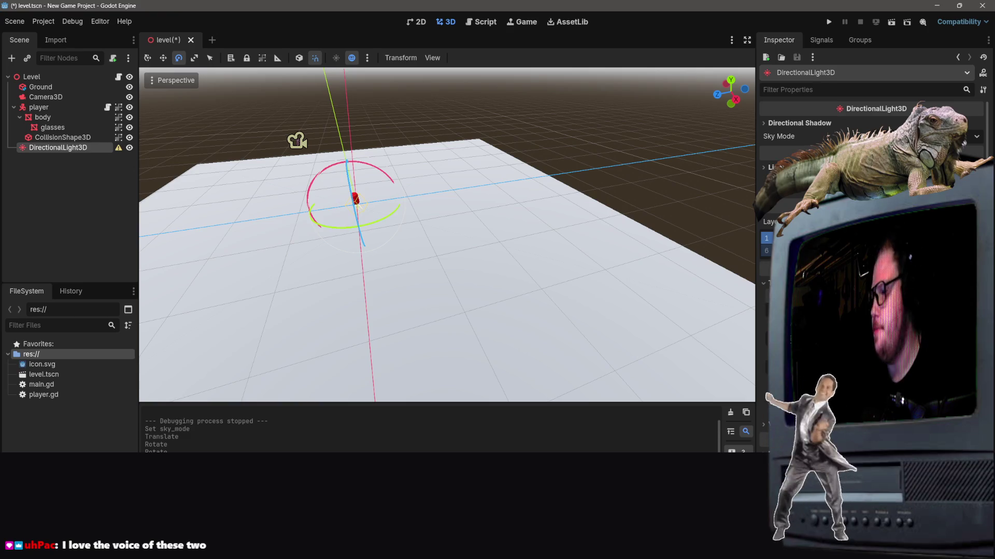
mouse_move(406, 79)
mouse_down()
mouse_move(435, 155)
mouse_move(393, 135)
mouse_move(435, 233)
mouse_move(427, 226)
mouse_move(456, 228)
mouse_move(487, 206)
mouse_up()
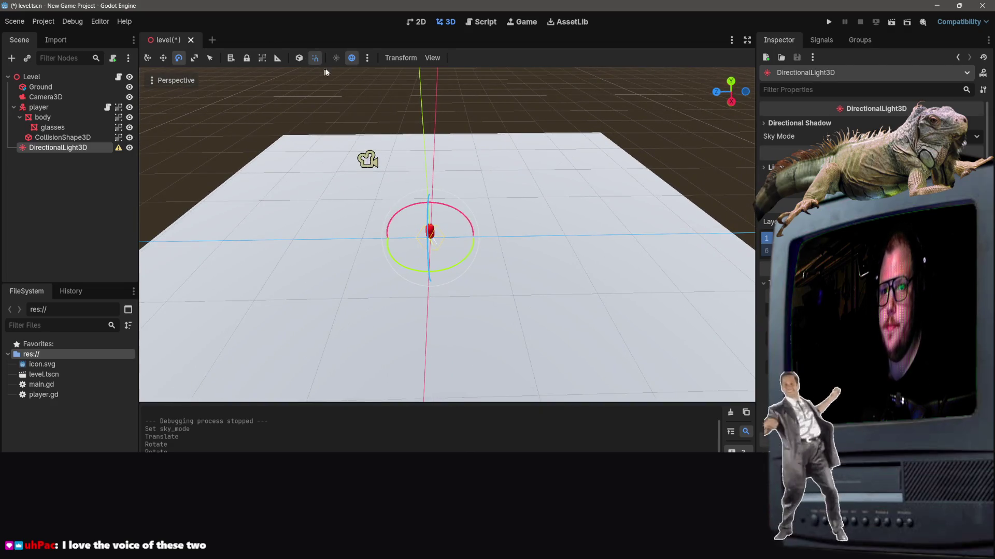
Raise the DirectionalLight3D 4 units straight up with the Move tool.
click(164, 58)
drag(427, 216, 420, 98)
scroll(440, 233, down, 3)
scroll(446, 235, down, 3)
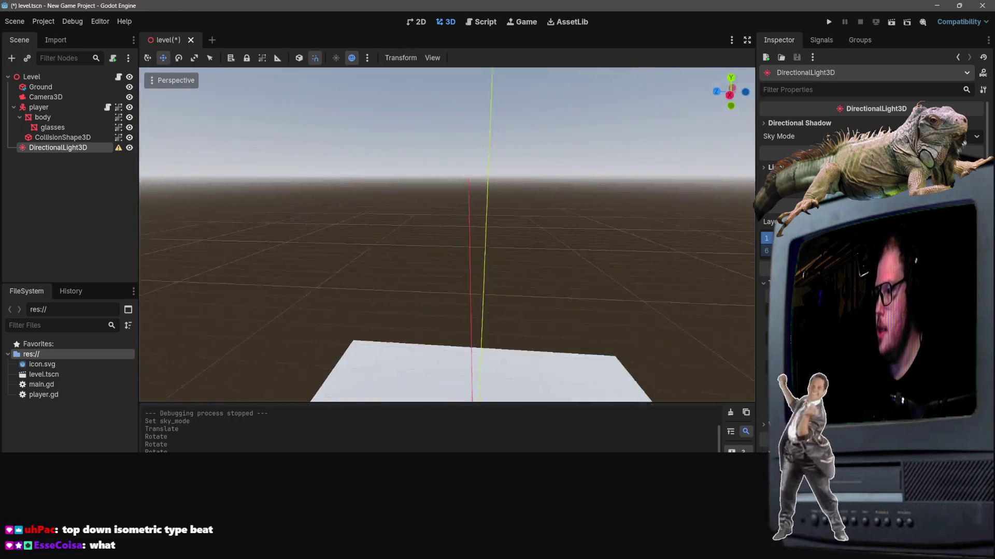
scroll(447, 234, up, 5)
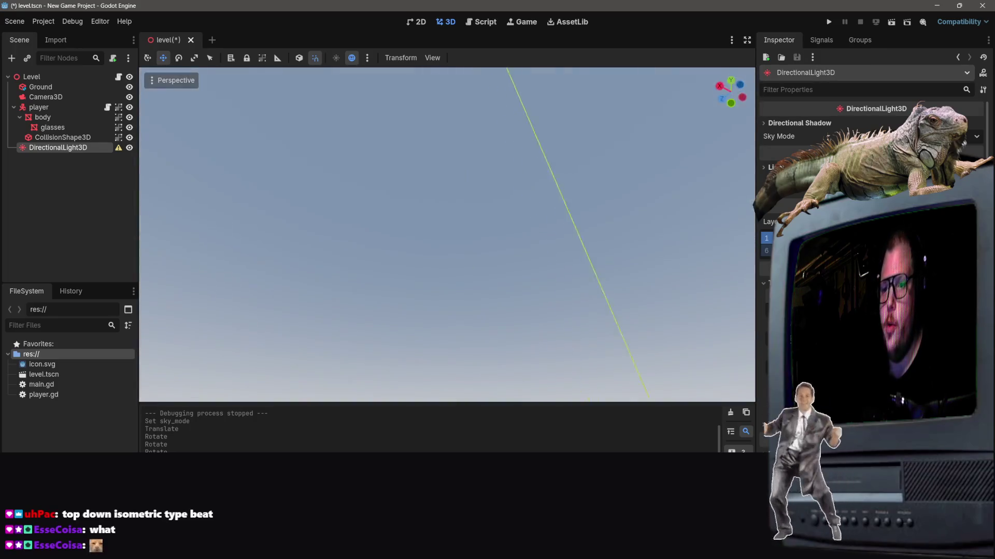
scroll(503, 240, down, 3)
scroll(503, 240, up, 3)
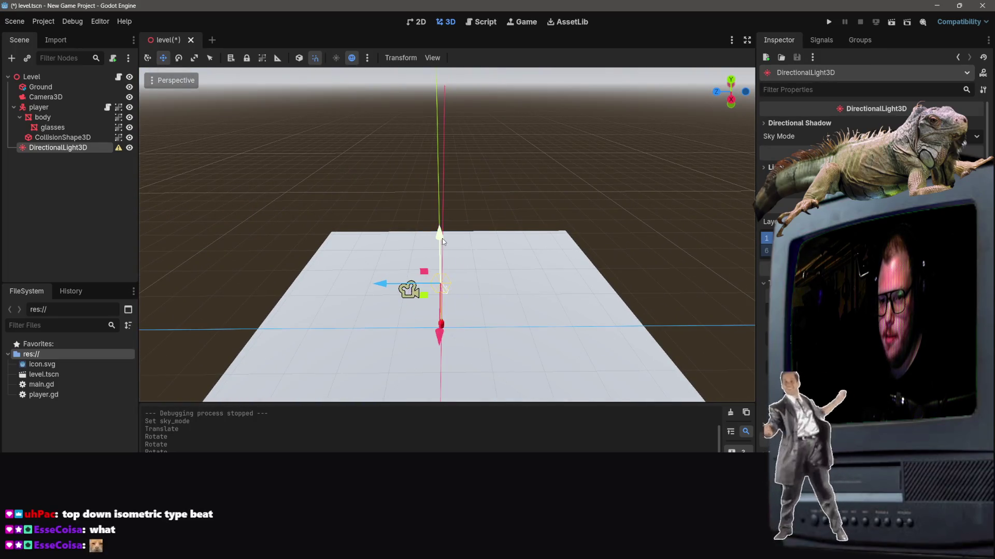
Move the light toward the far edge of the floor, then deselect and reselect it.
mouse_move(424, 295)
mouse_down()
mouse_move(422, 160)
mouse_move(417, 242)
mouse_up()
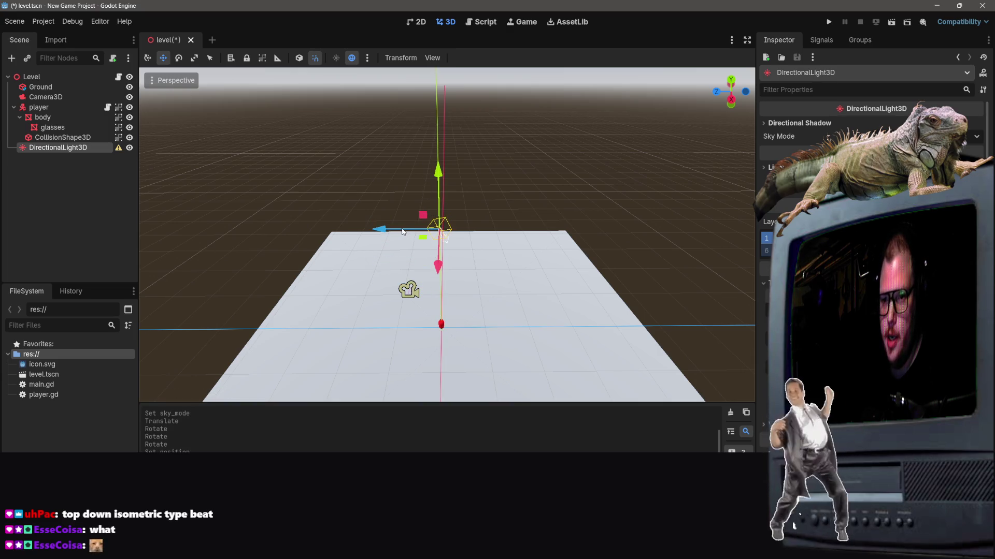
key(Escape)
scroll(446, 275, up, 3)
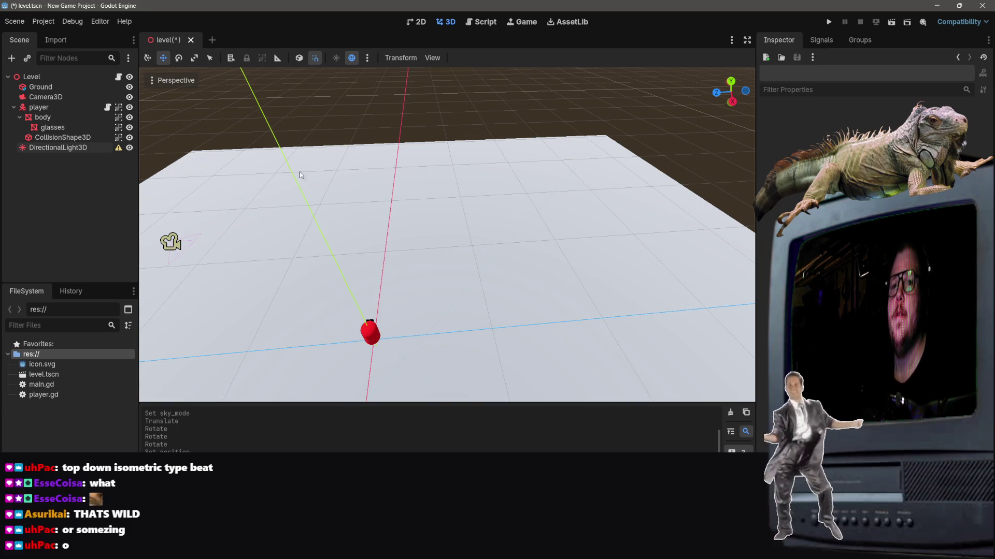
mouse_move(451, 259)
mouse_down()
mouse_move(415, 243)
mouse_move(435, 228)
mouse_move(430, 197)
mouse_move(440, 218)
mouse_move(491, 247)
mouse_up()
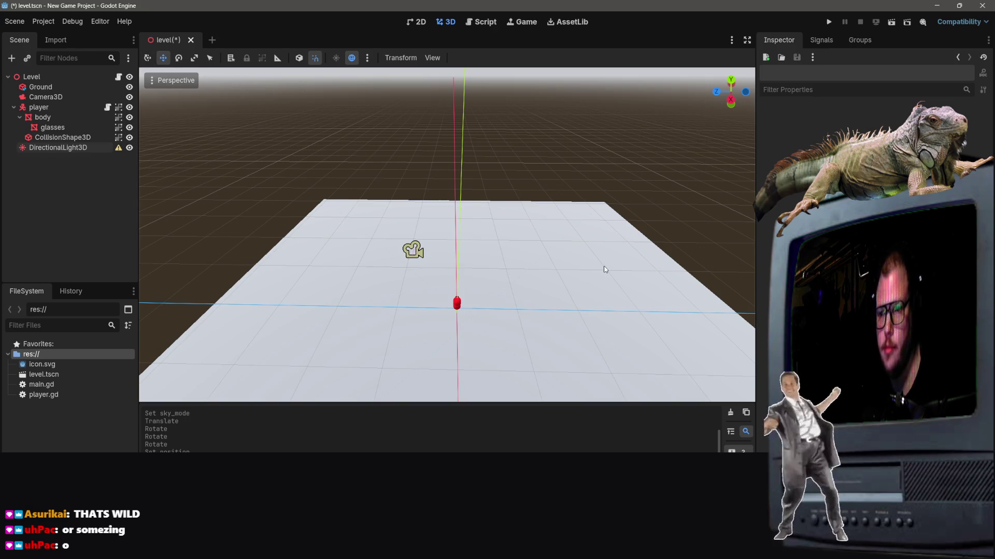
click(78, 147)
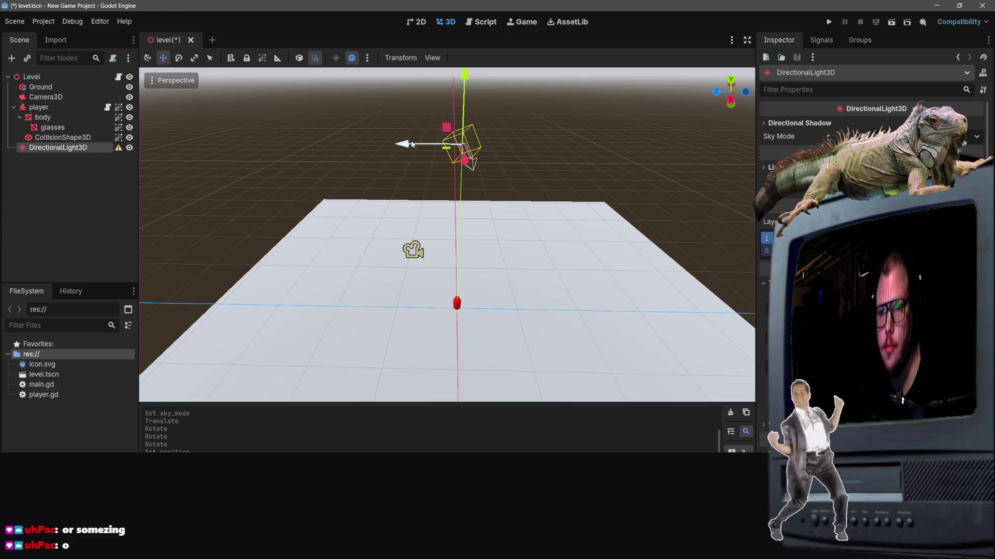
Shift the light 1 unit along Z, then save level.tscn and run it.
drag(409, 145, 304, 147)
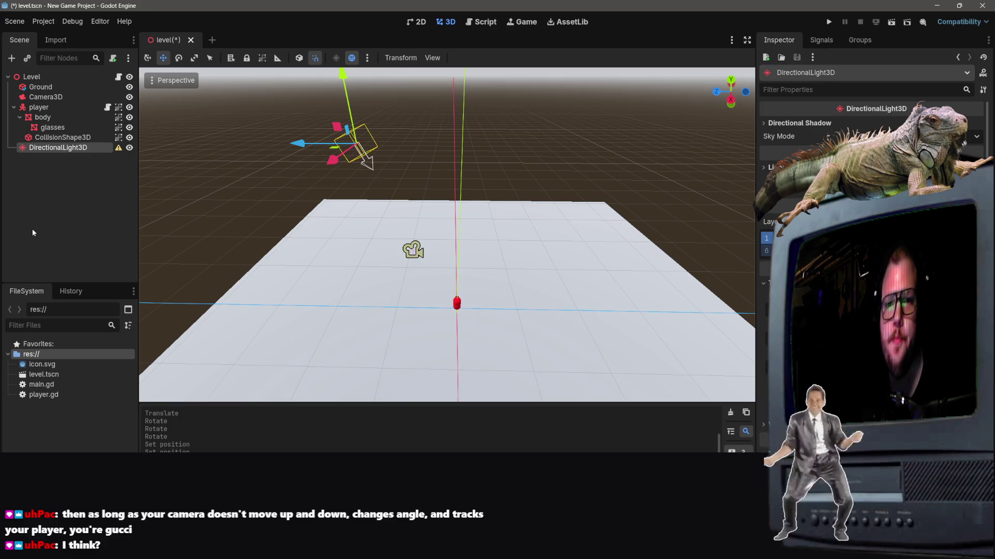
click(58, 251)
click(892, 23)
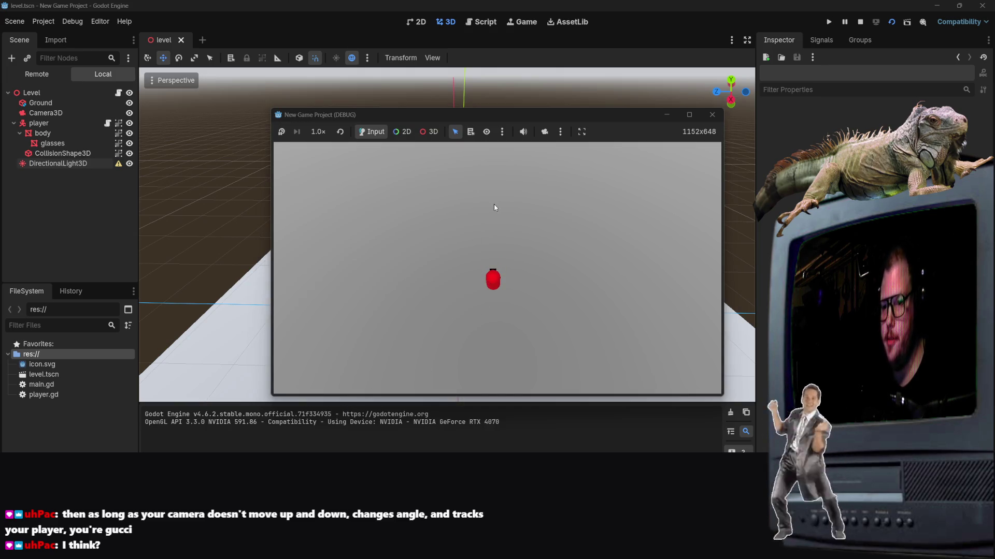
Walk the red player around the floor with WASD, then stop the running game.
key(w)
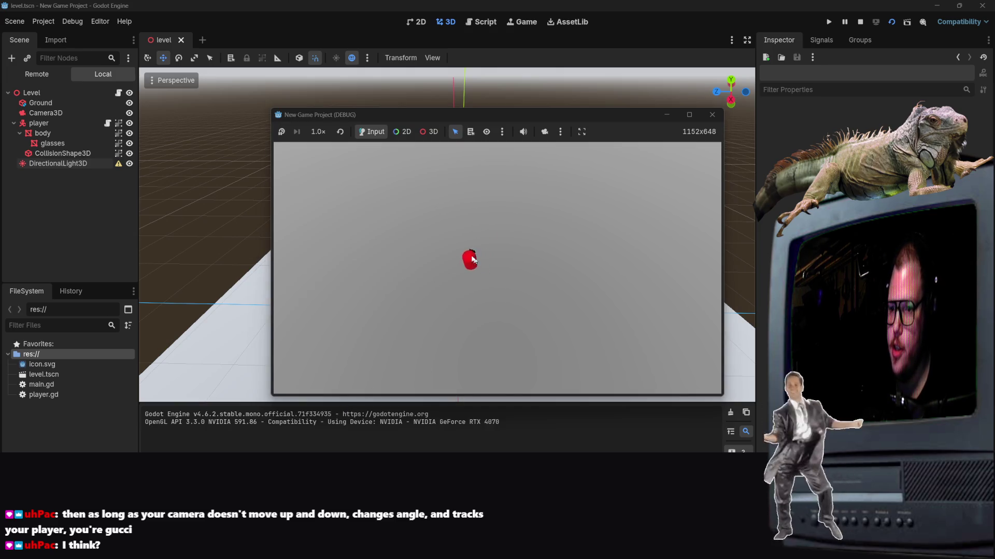
key(a)
key(s)
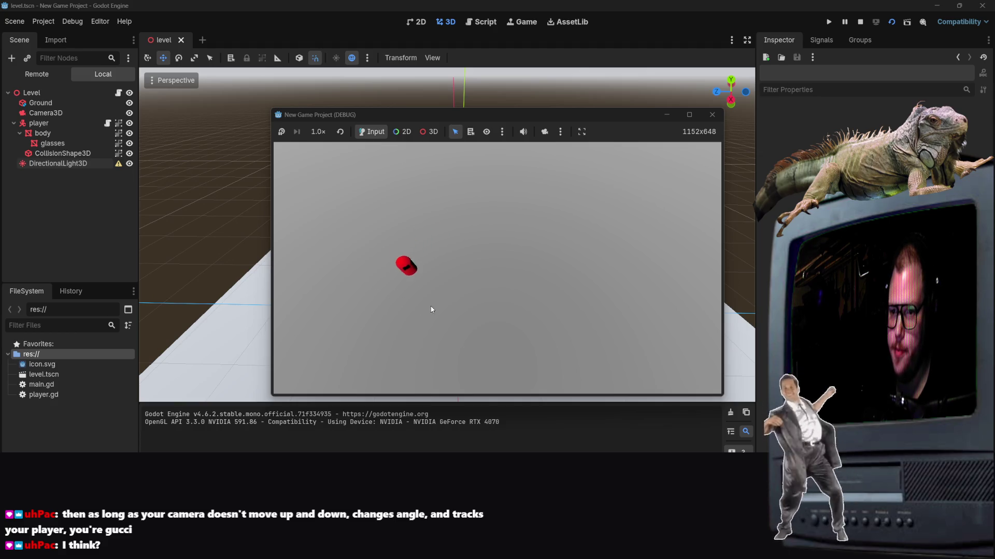
key(d)
key(w)
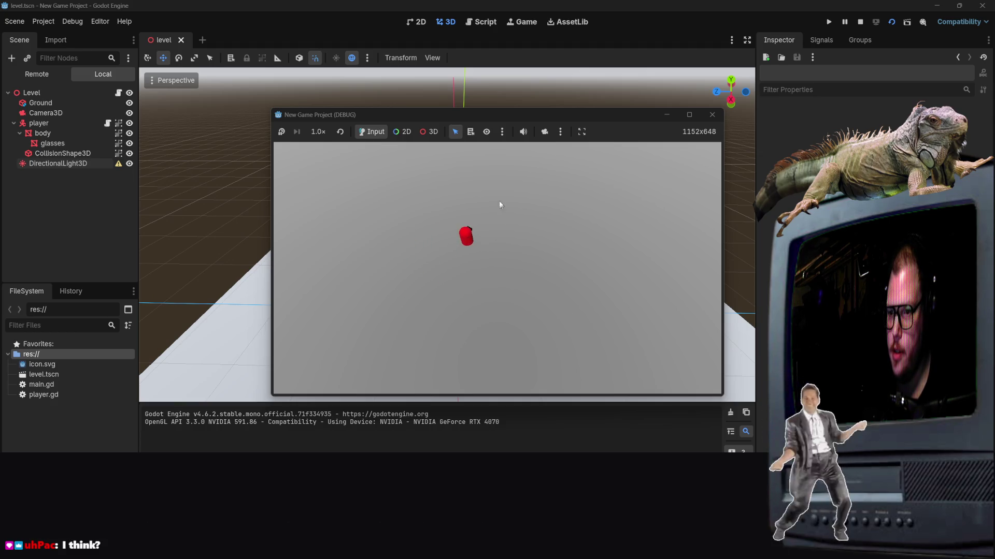
key(w)
key(d)
key(s)
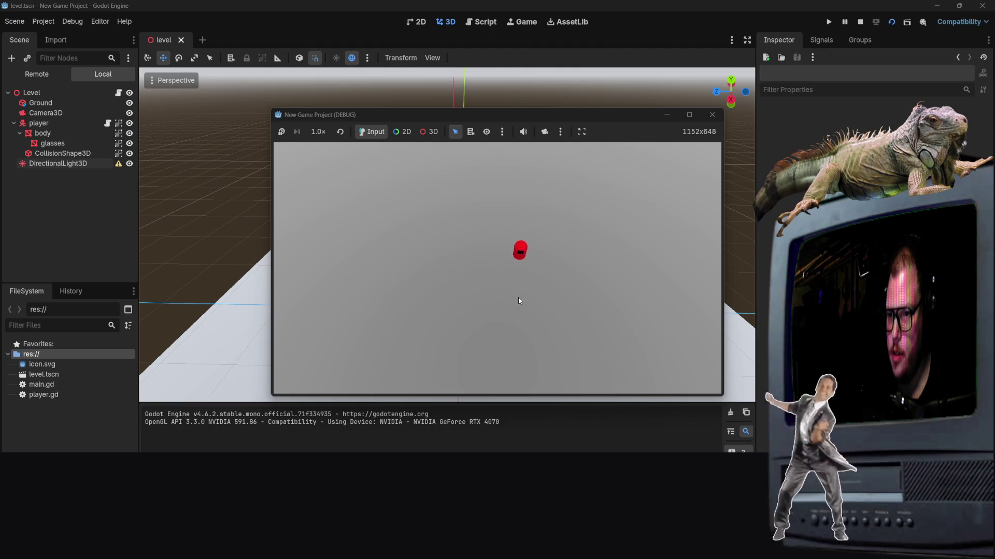
key(a)
key(s)
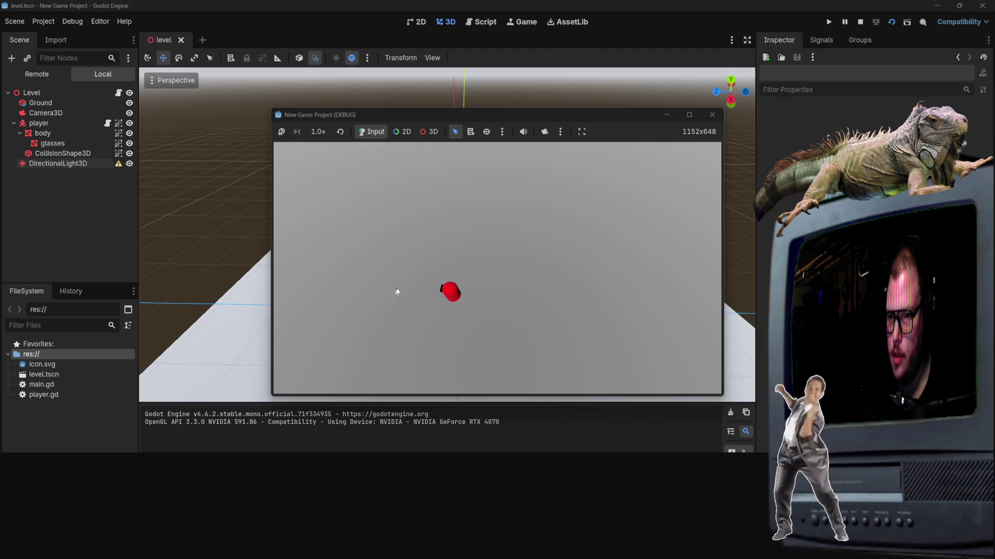
key(w)
key(s)
key(w)
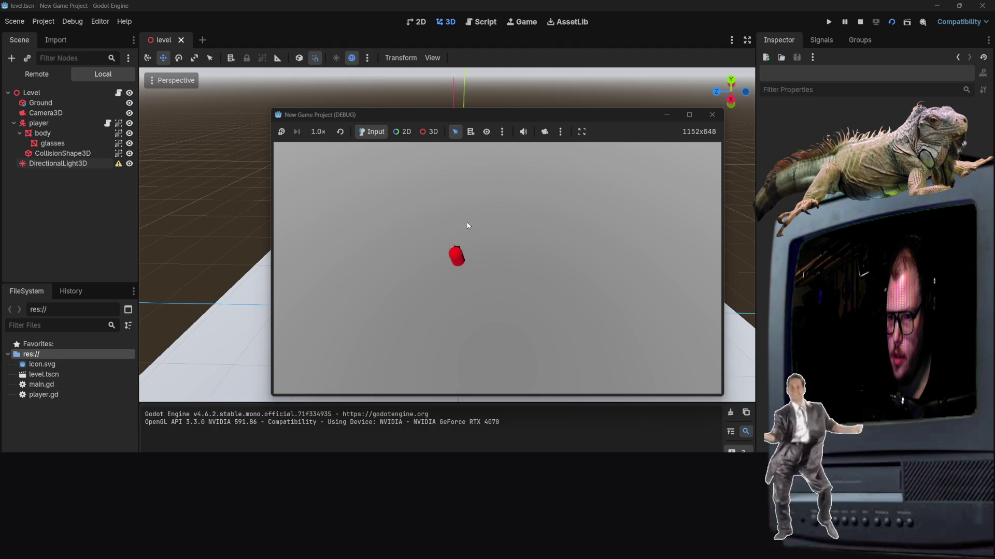
key(w)
key(d)
key(s)
key(a)
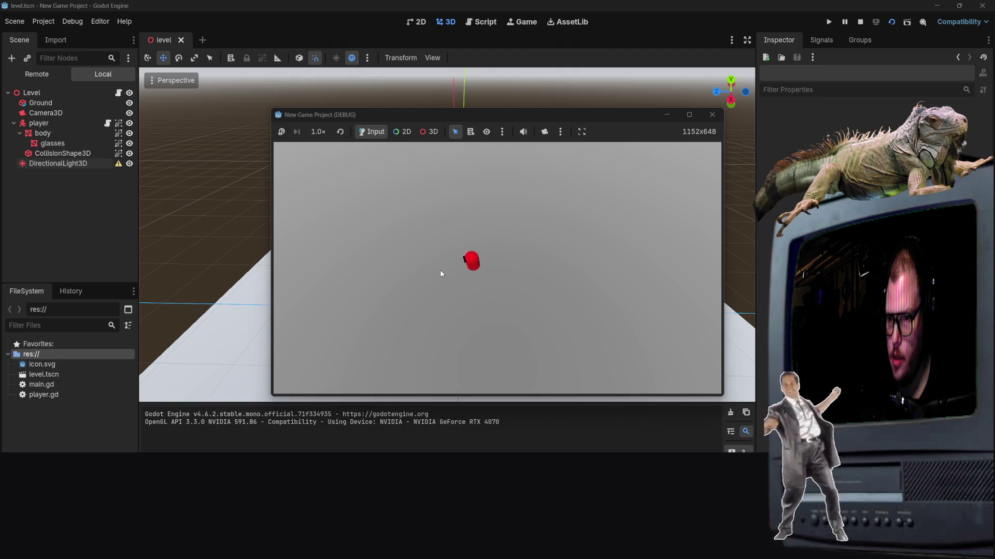
key(w)
key(d)
key(s)
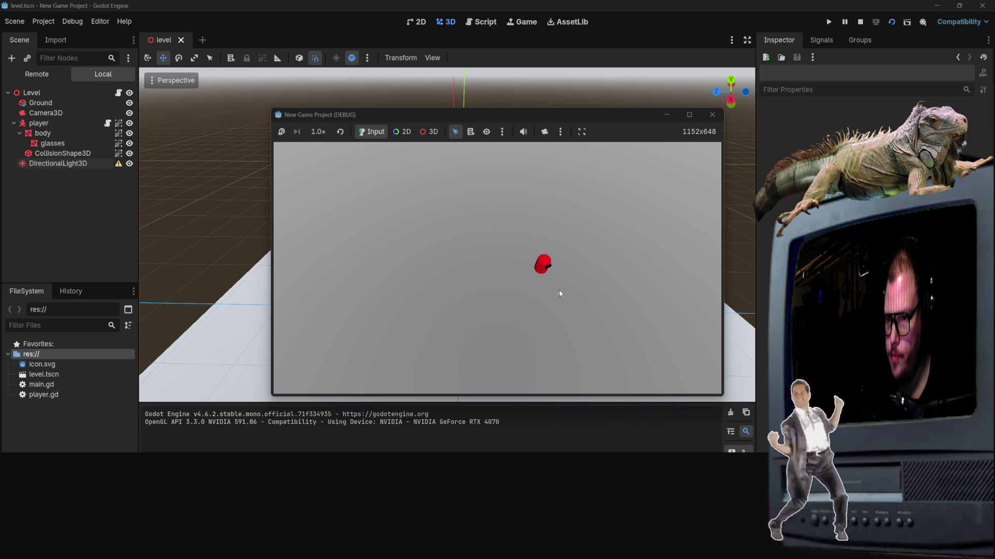
key(d)
key(s)
key(a)
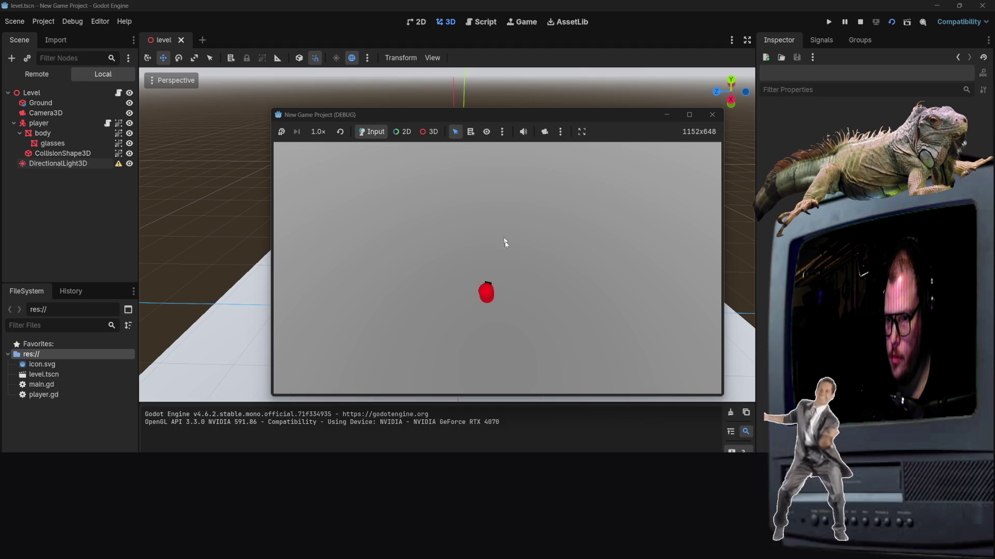
key(w)
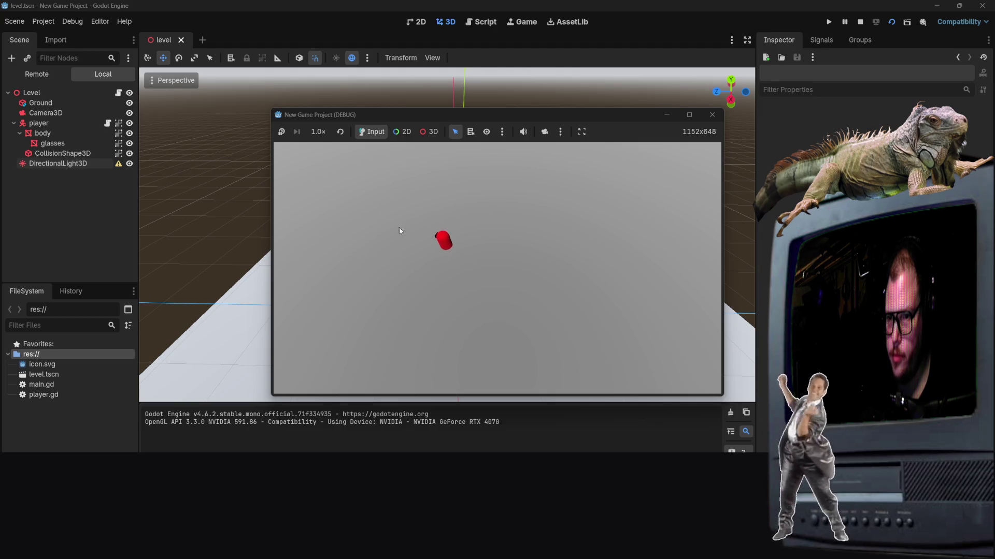
key(s)
key(a)
key(d)
key(w)
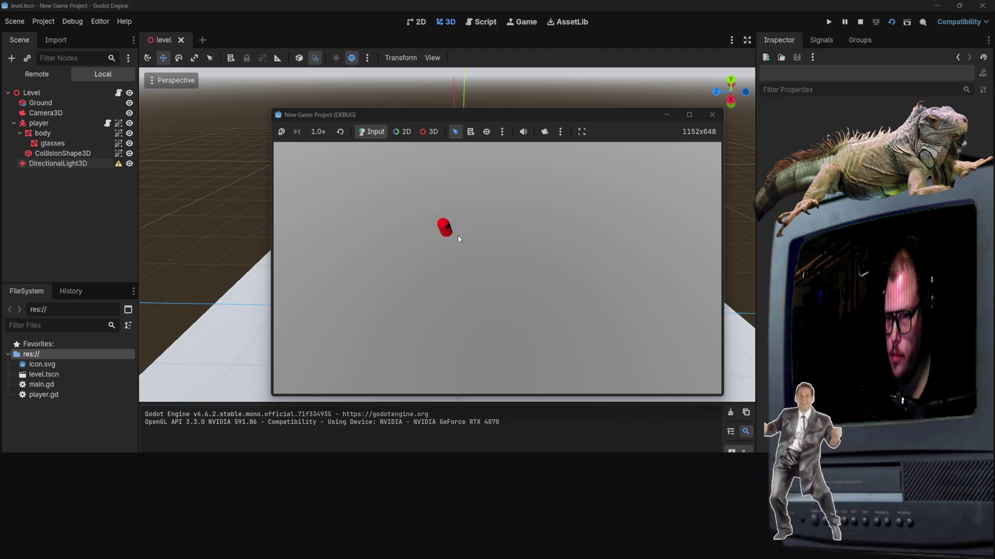
key(s)
key(d)
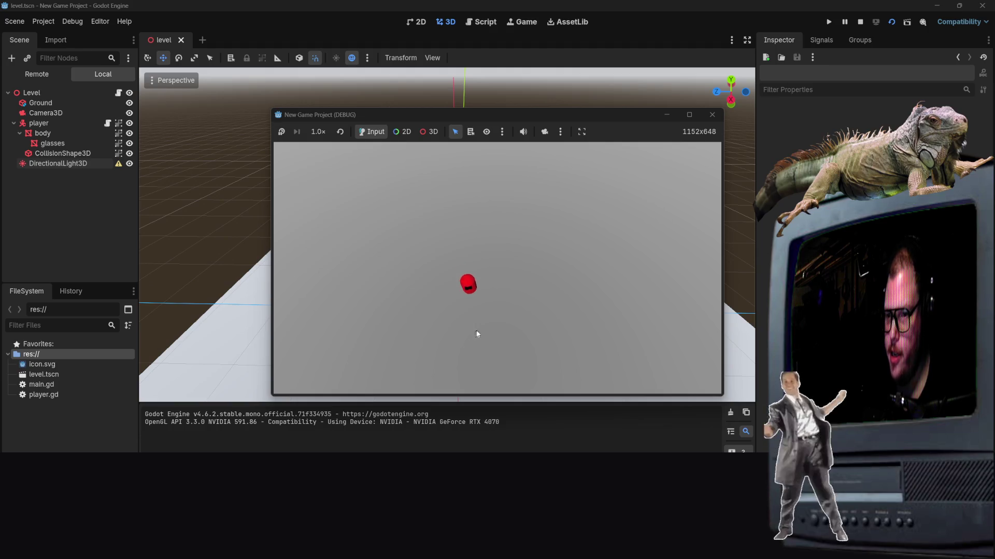
key(w)
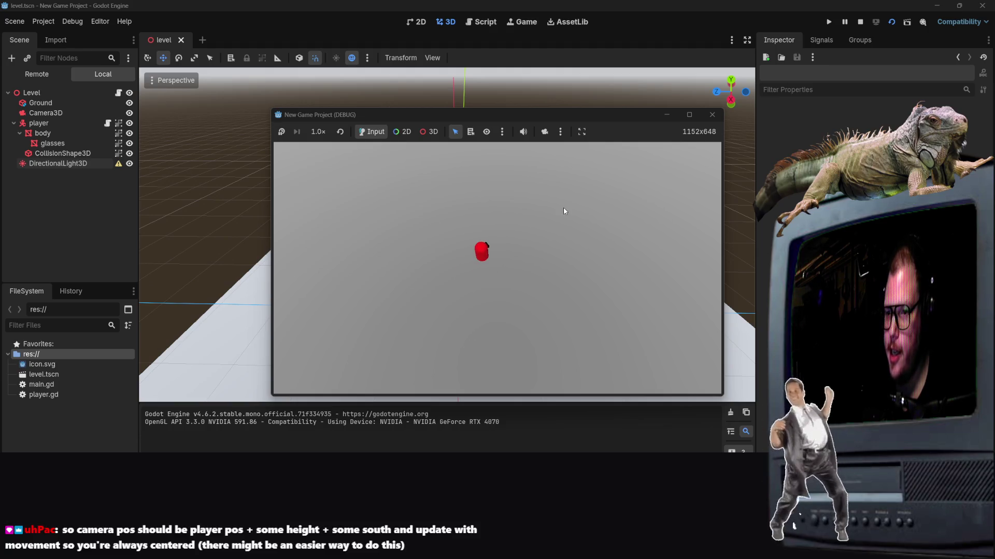
key(w)
key(d)
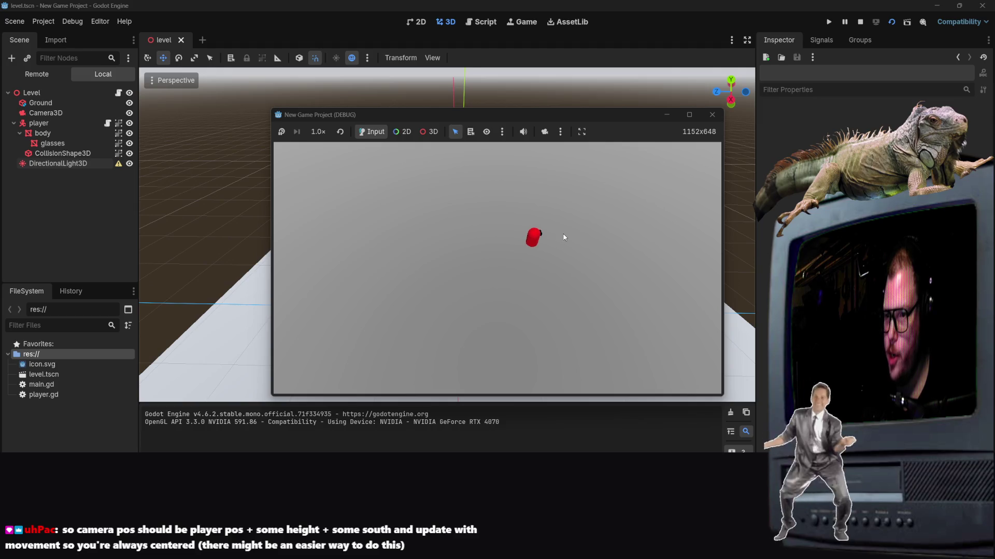
key(w)
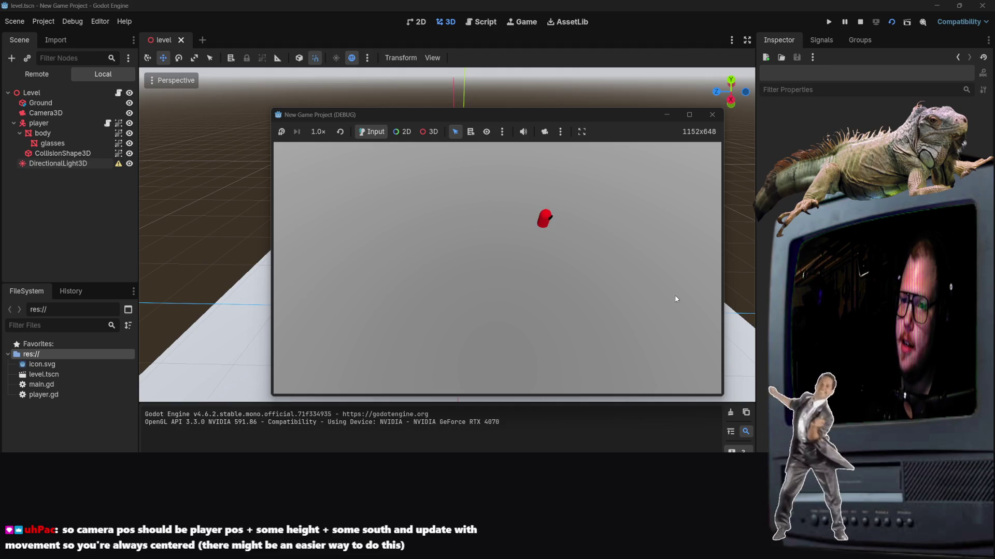
click(711, 115)
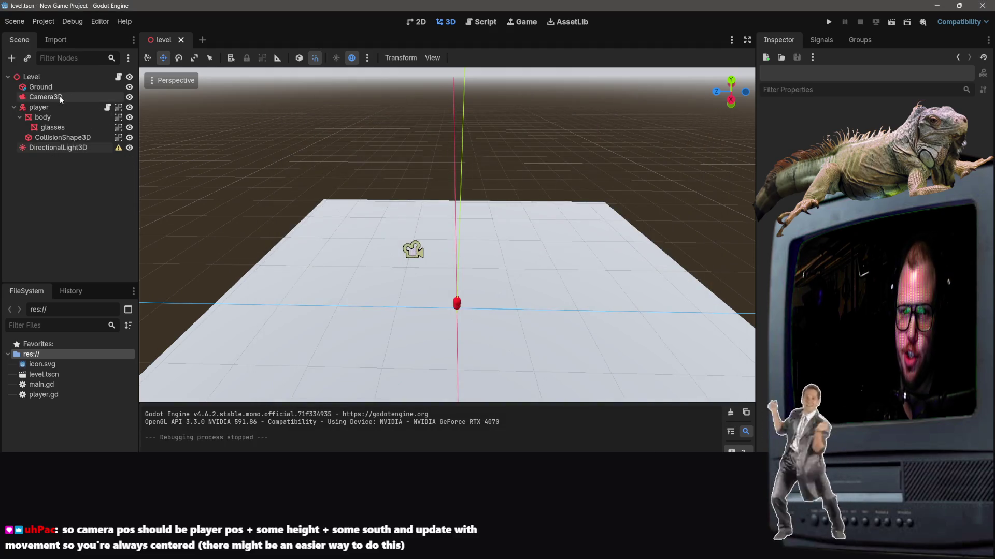
Reparent Camera3D under the player node and relaunch the game.
drag(60, 98, 52, 111)
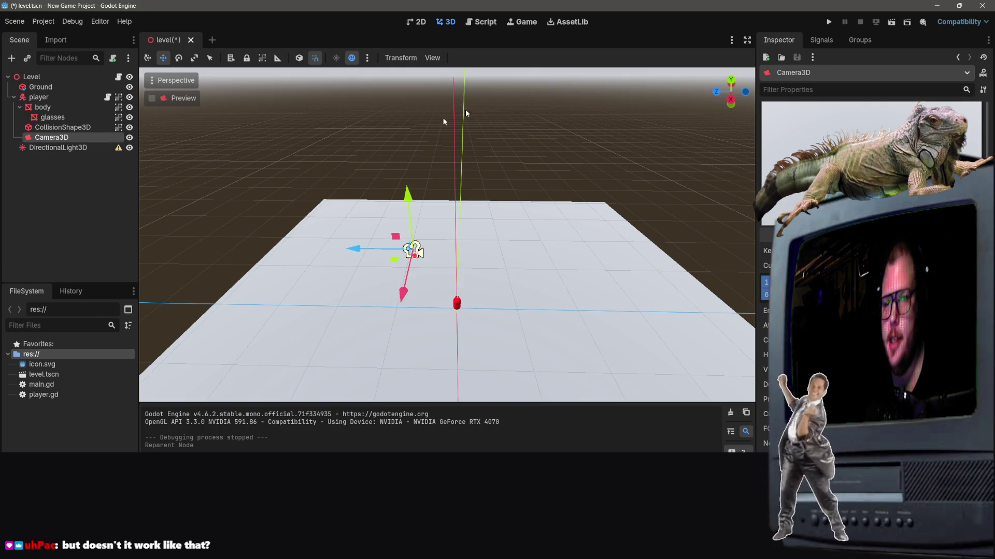
click(892, 23)
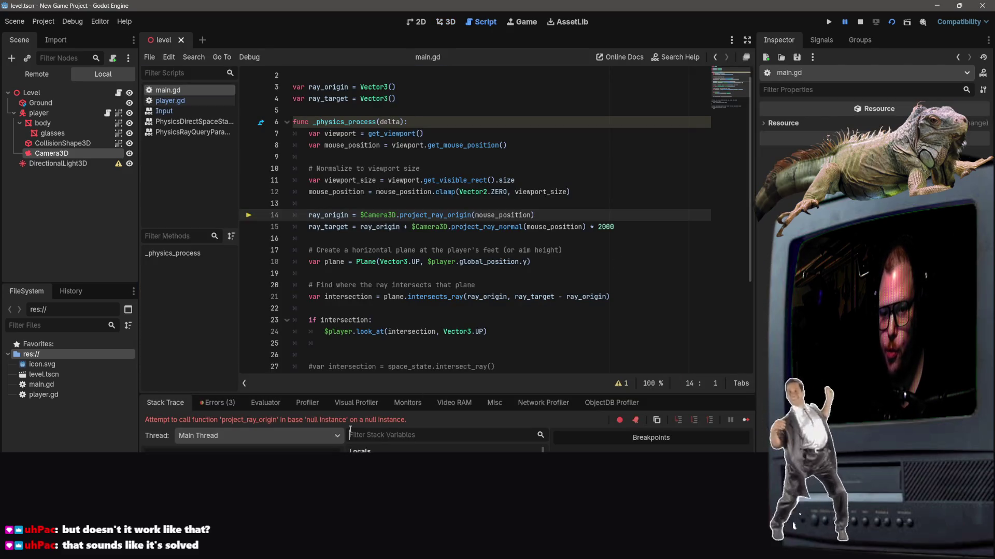
Review the project_ray_origin and ray target code on lines 14–15 of main.gd.
scroll(425, 347, down, 2)
scroll(429, 325, up, 2)
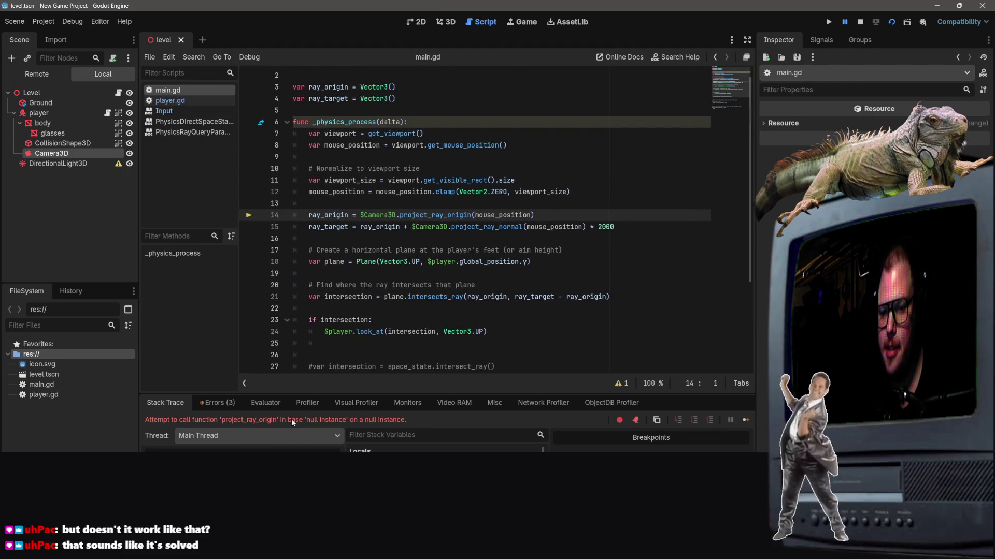
scroll(416, 258, down, 2)
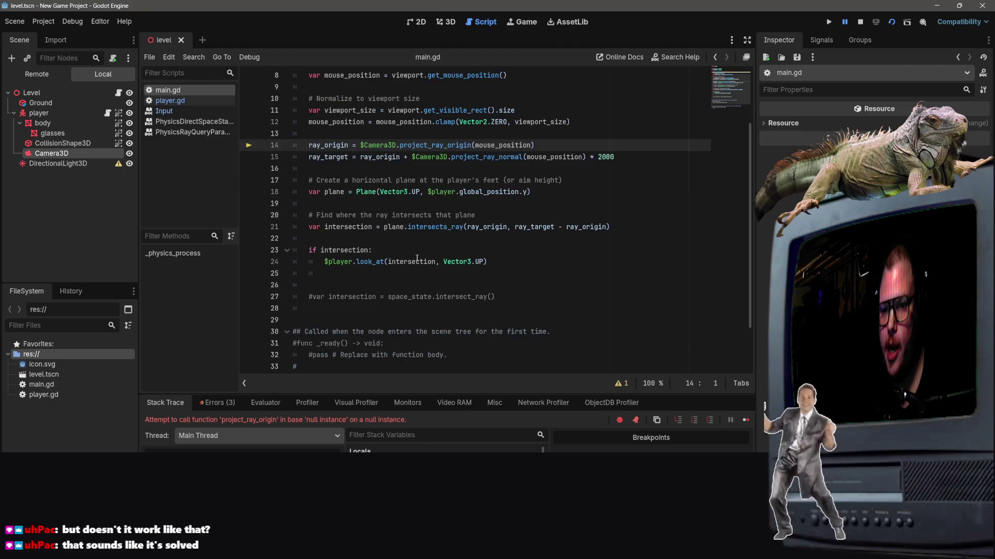
scroll(417, 258, up, 2)
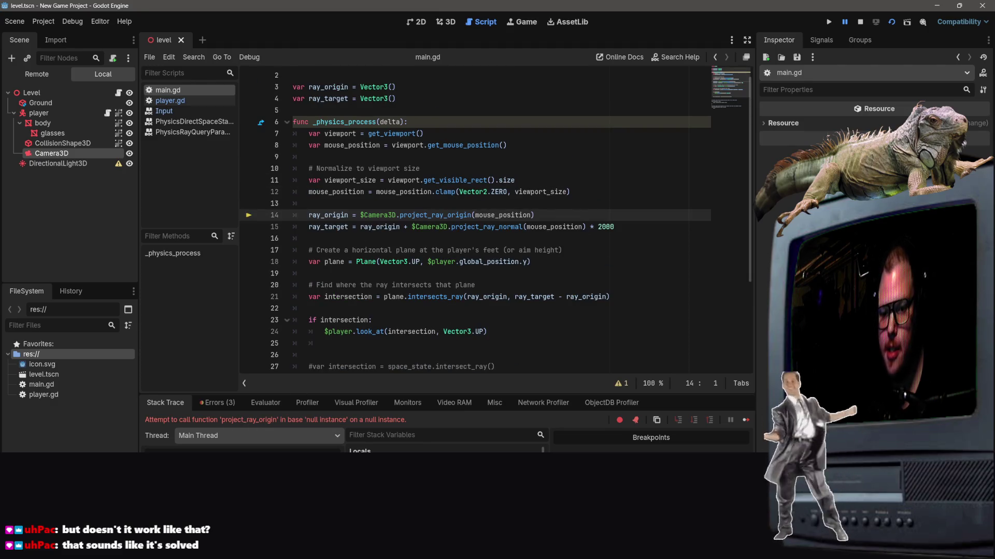
click(439, 214)
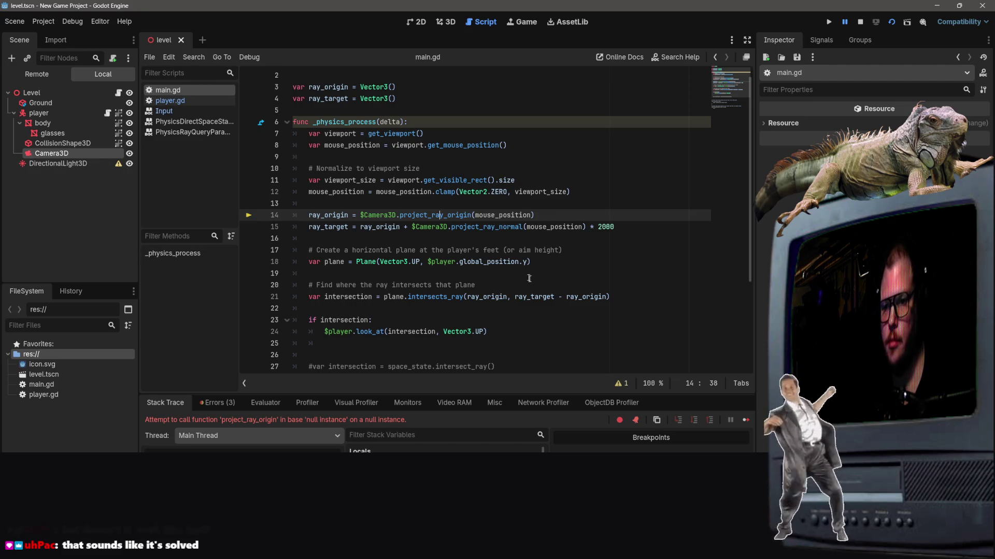
click(443, 214)
click(527, 226)
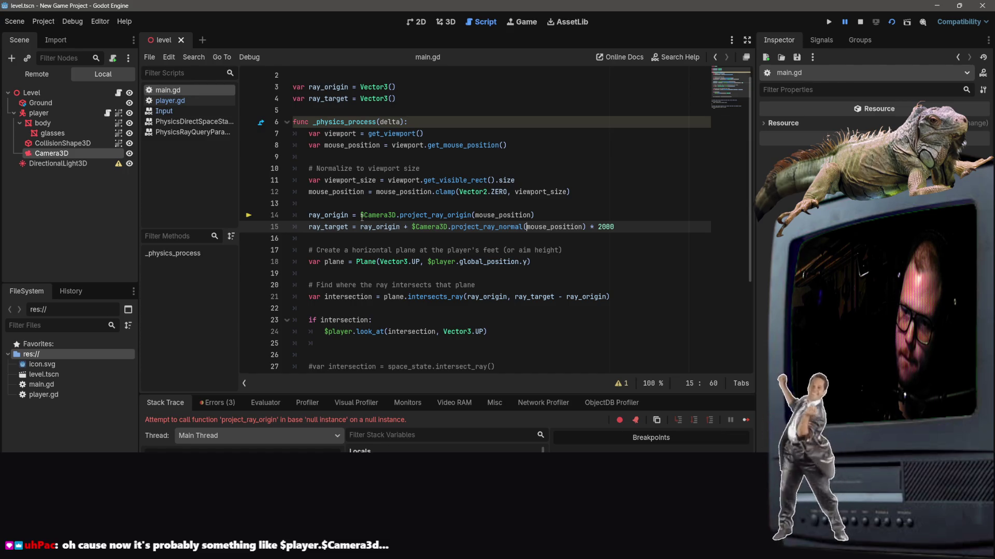
Rerun the game and select the Camera3D node to inspect it.
scroll(456, 238, down, 2)
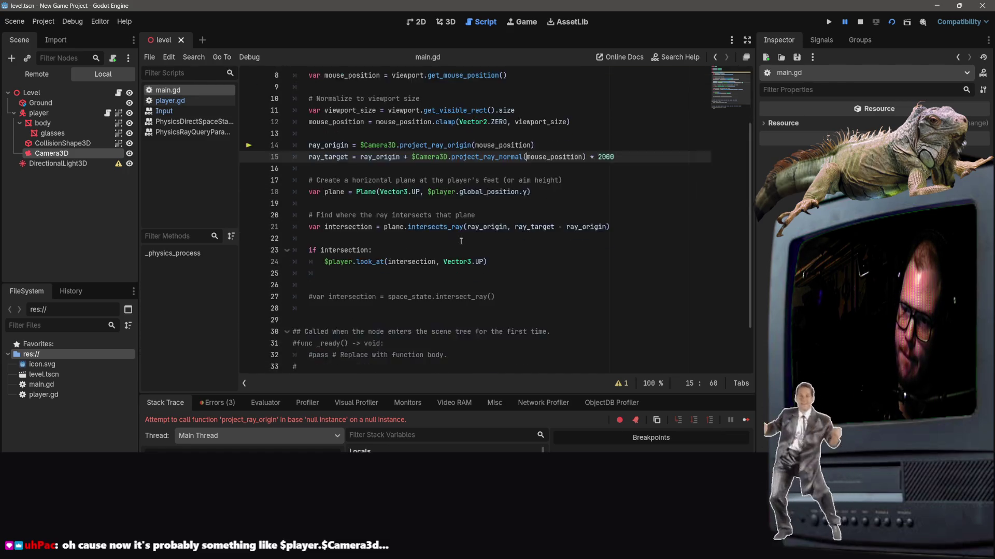
scroll(457, 239, up, 1)
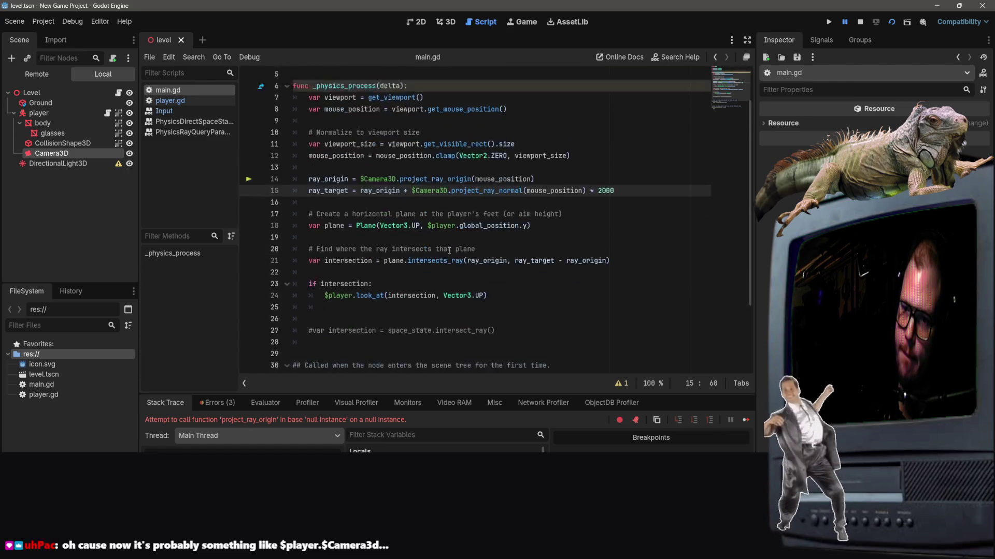
click(892, 25)
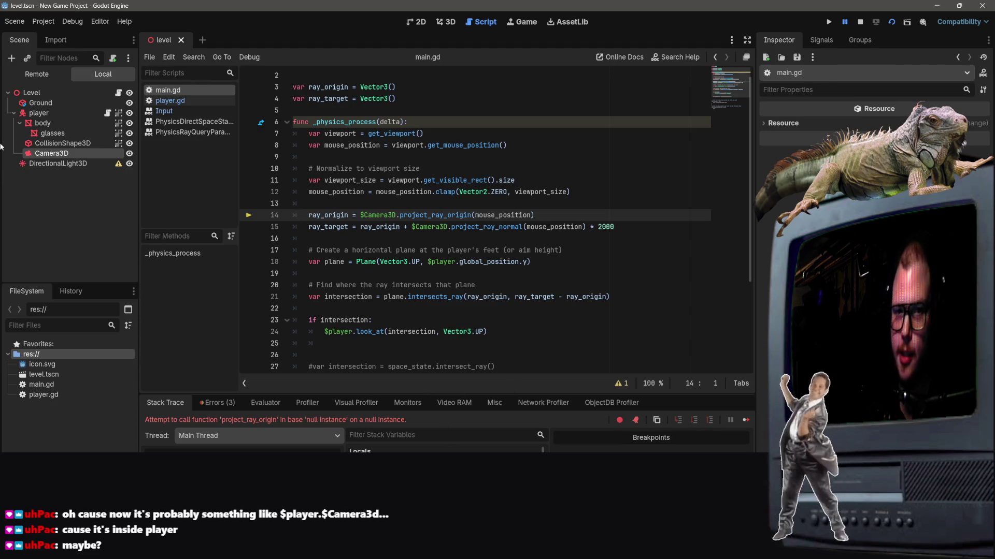
click(92, 155)
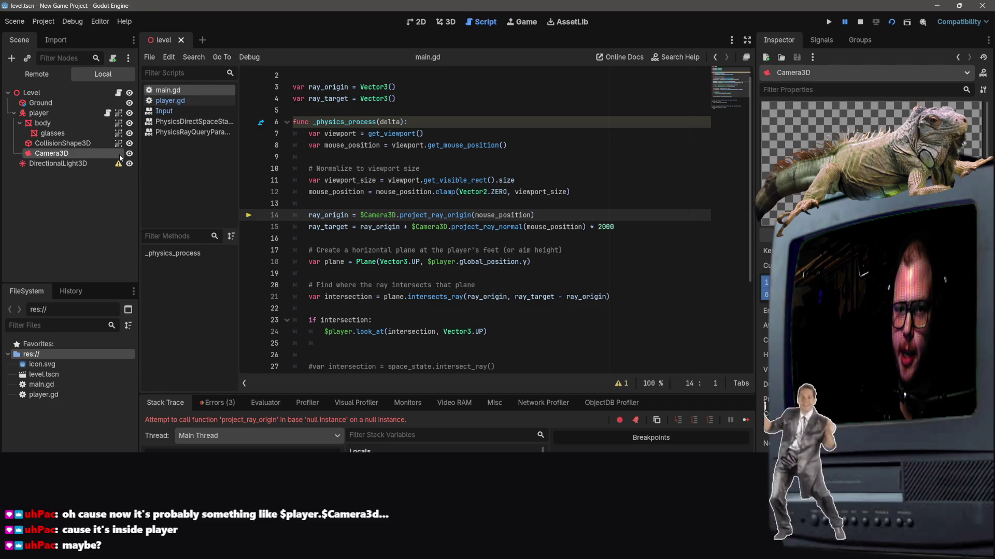
Inspect the player and Camera3D nodes in the 3D view, then run the project again.
click(39, 114)
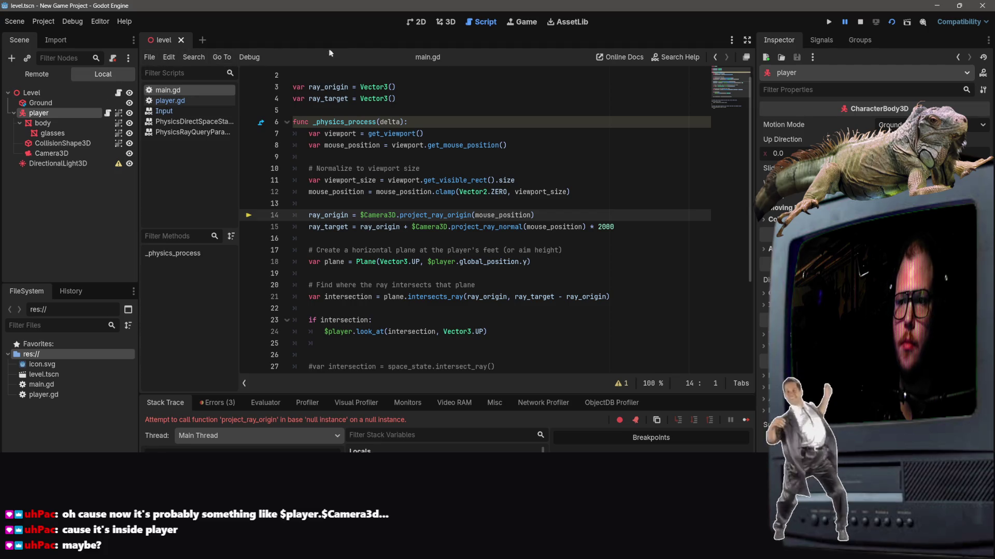
click(442, 23)
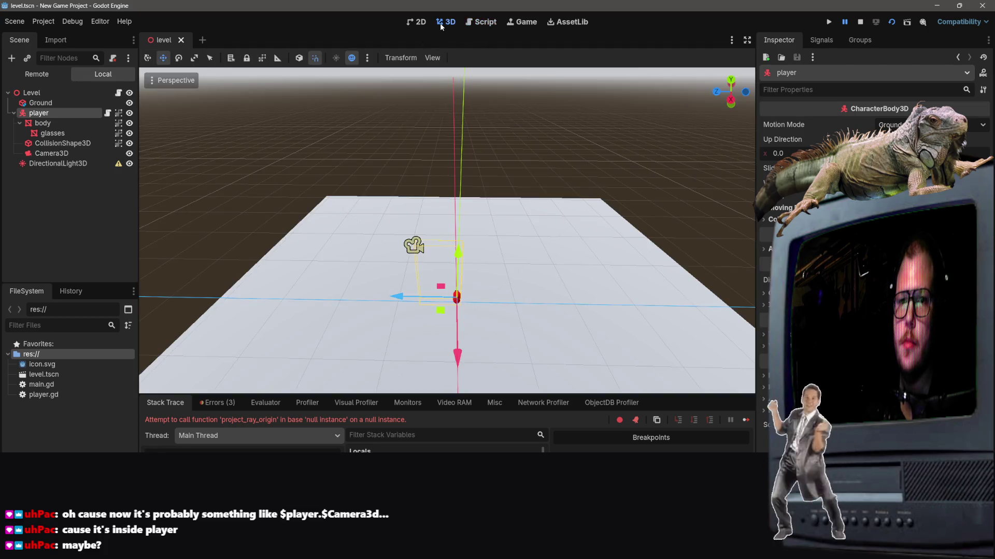
click(51, 153)
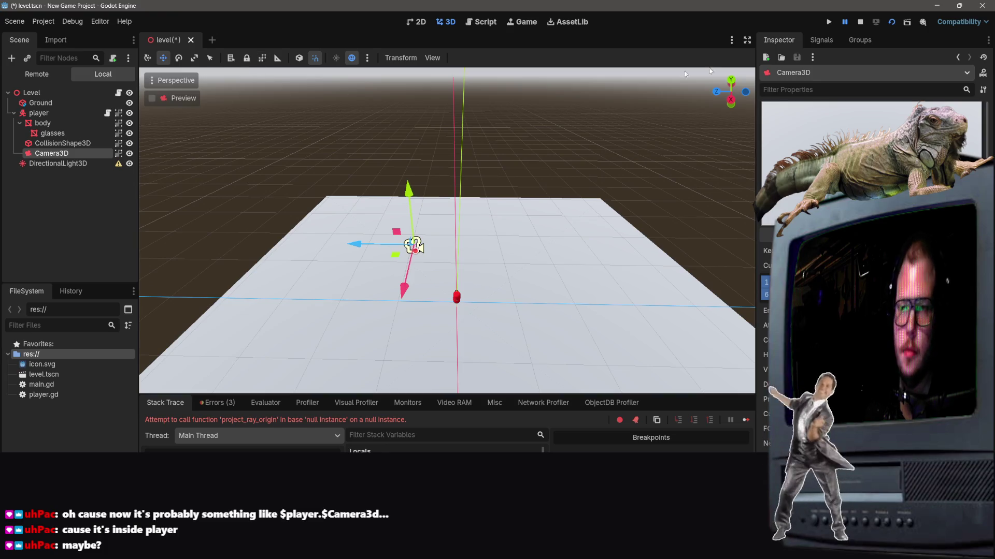
click(891, 29)
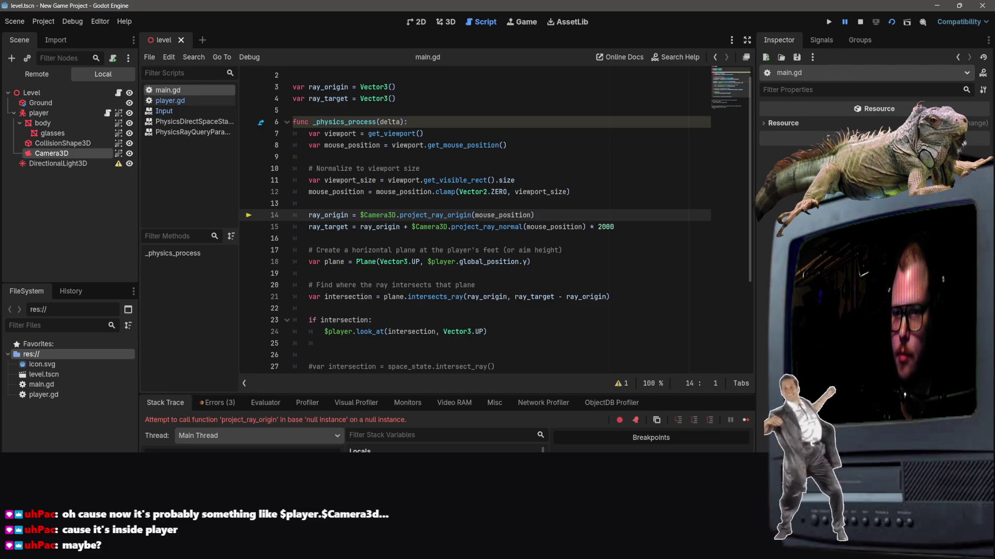
Check the error message, then change line 14 to reference $player.Camera3D.
scroll(363, 310, down, 2)
drag(407, 420, 141, 421)
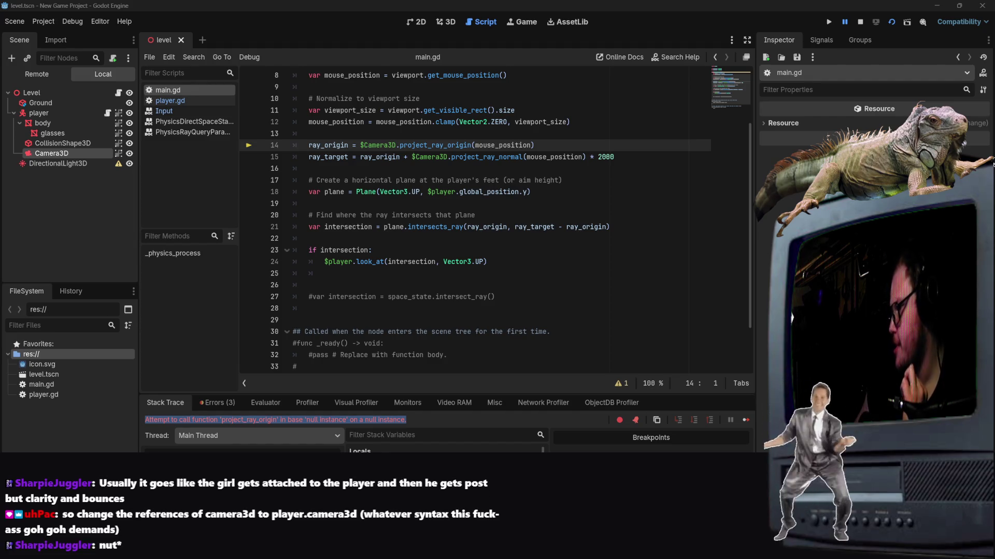
click(507, 158)
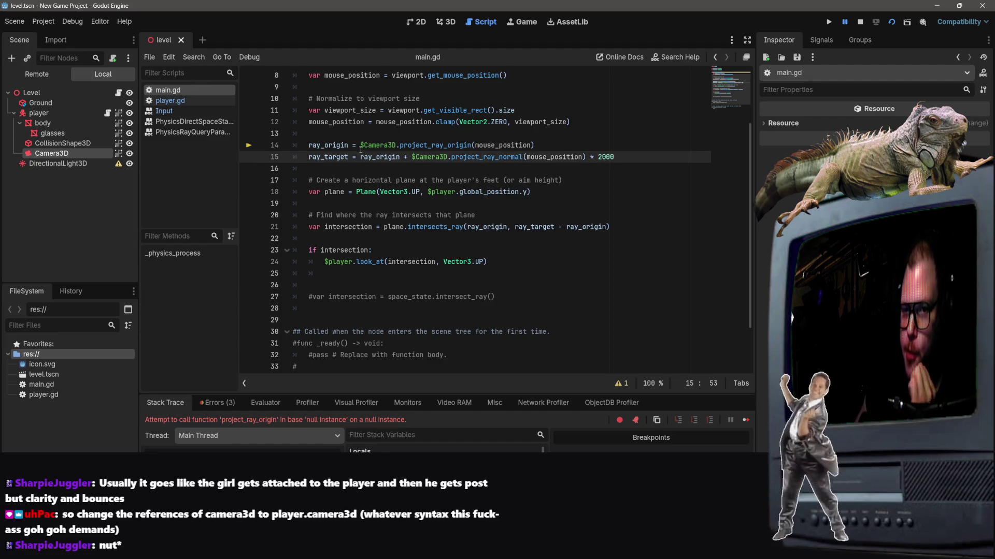
click(366, 145)
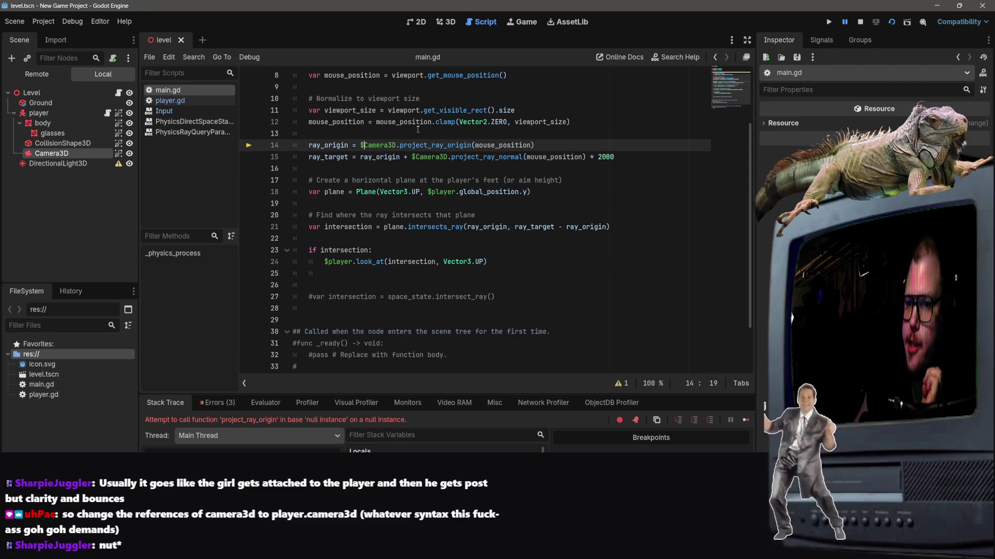
text(player.)
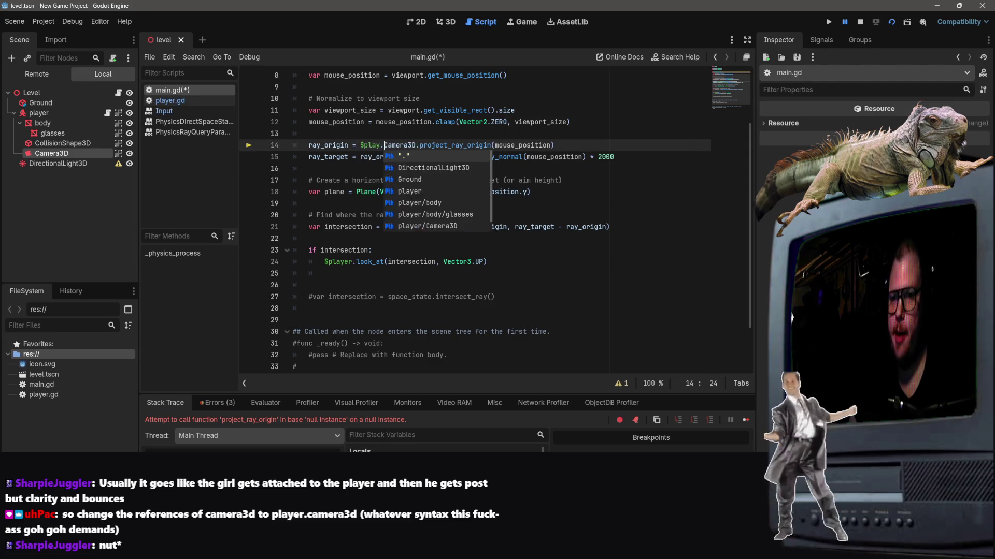
click(409, 133)
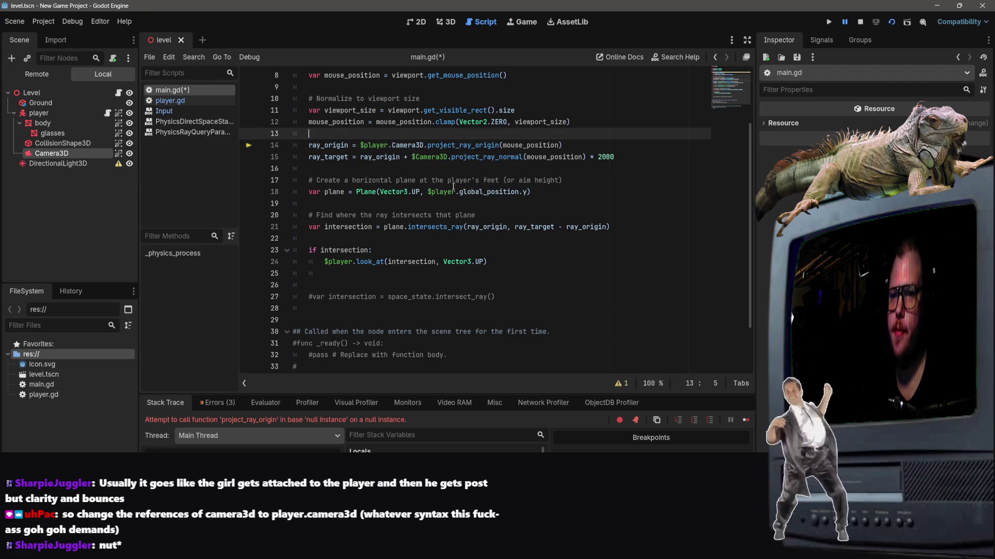
Change line 15 to $player.Camera3D as well, save main.gd, and relaunch the game.
click(418, 158)
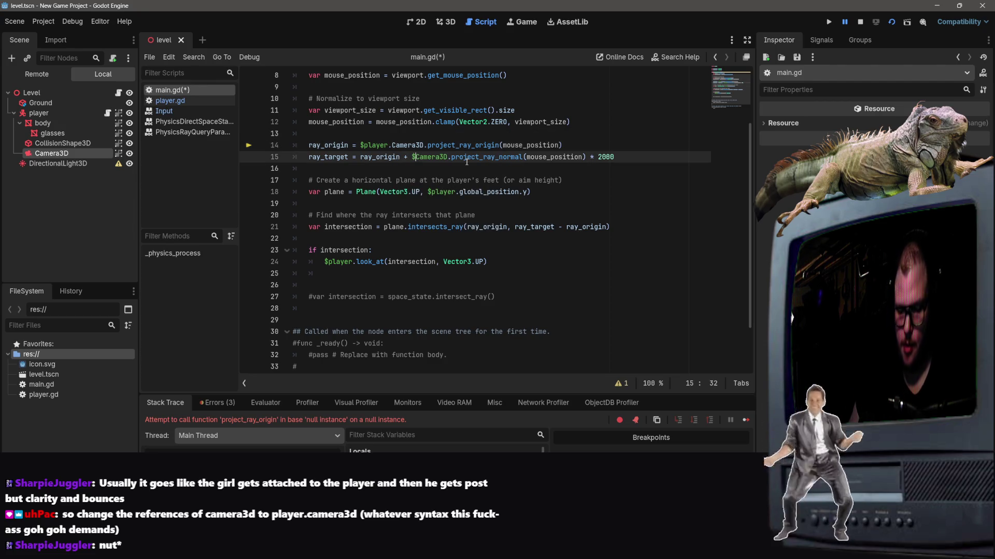
text(pl)
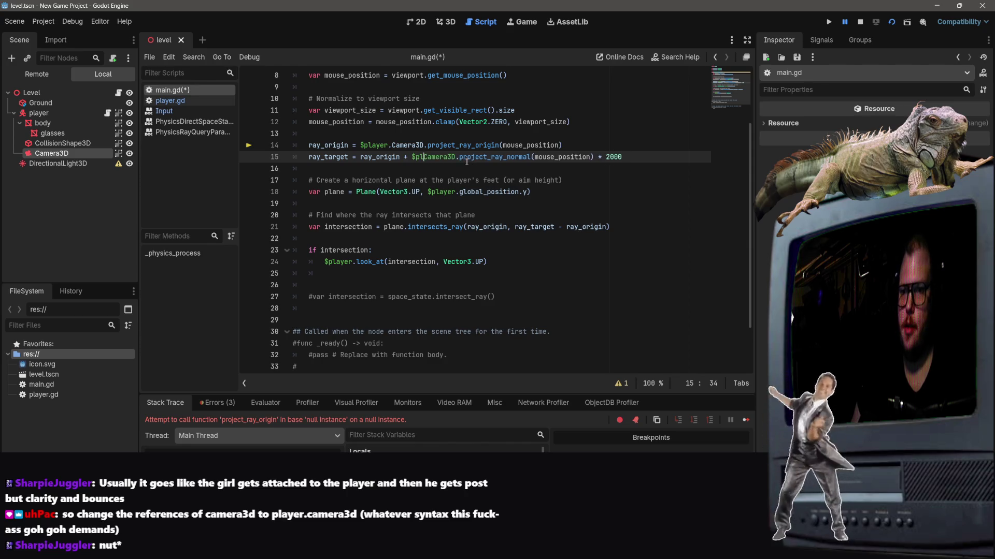
text(ayer.)
click(470, 111)
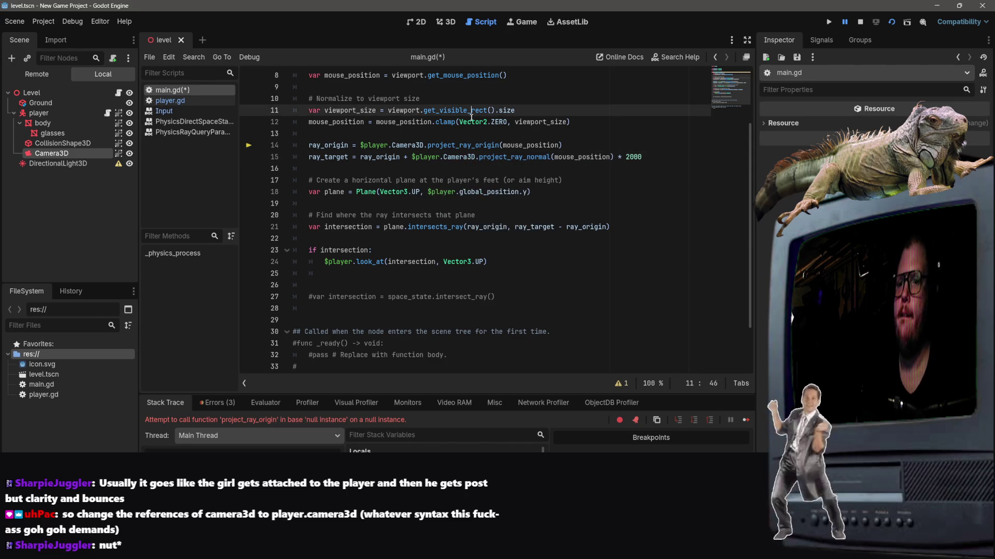
key(ctrl+s)
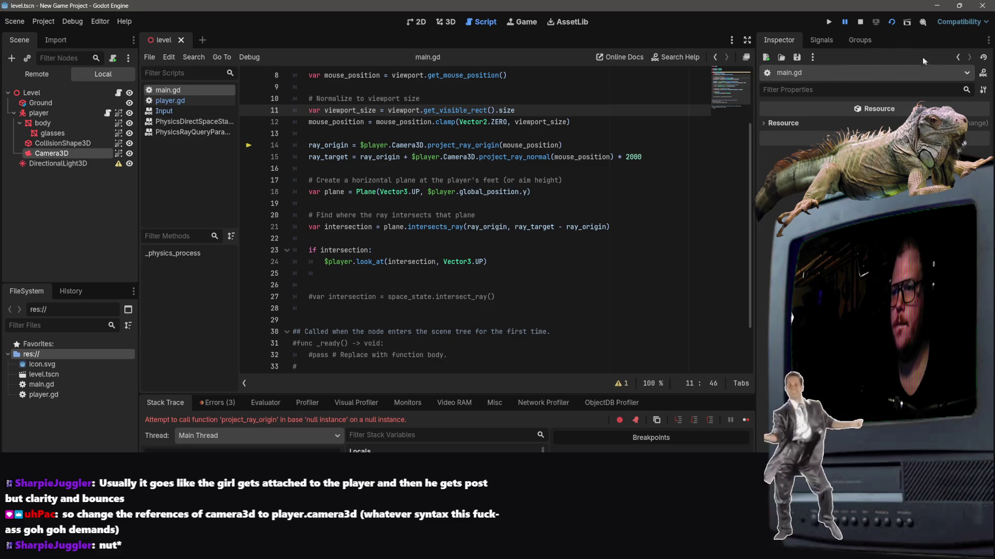
click(891, 21)
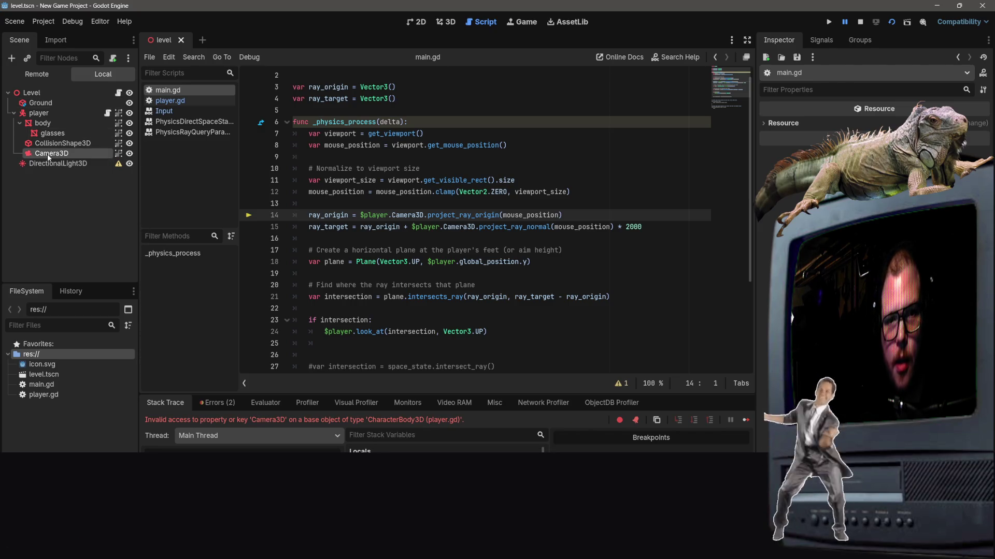
drag(52, 153, 50, 124)
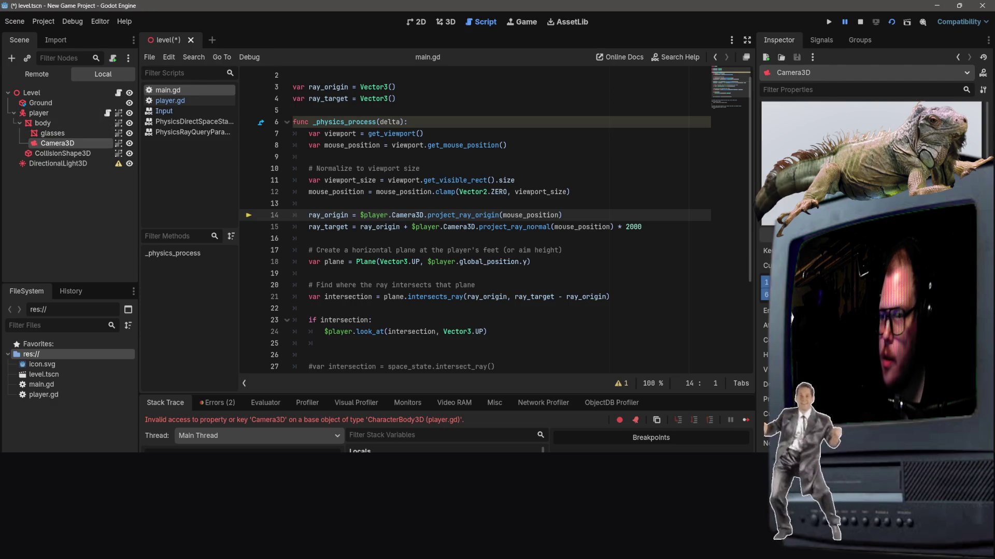
click(490, 204)
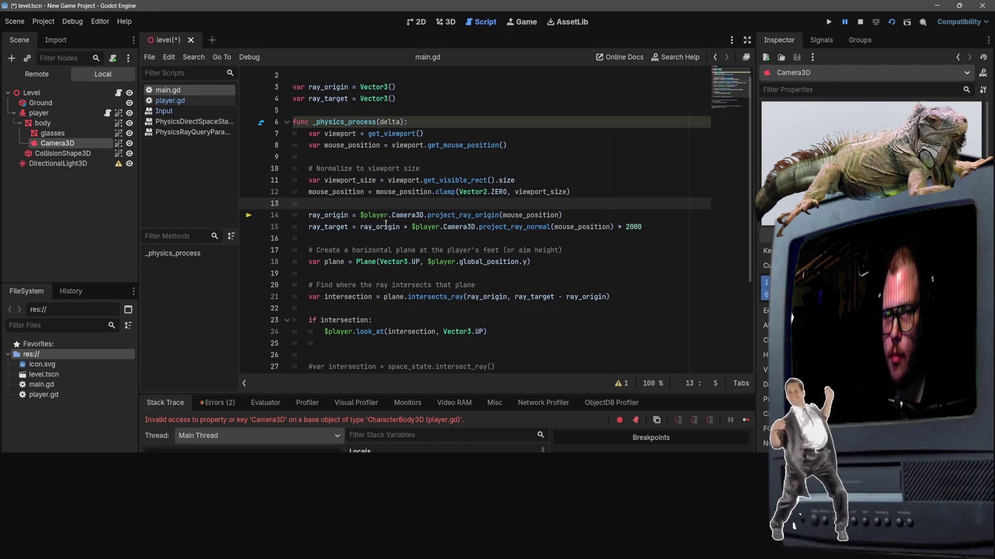
drag(56, 144, 55, 115)
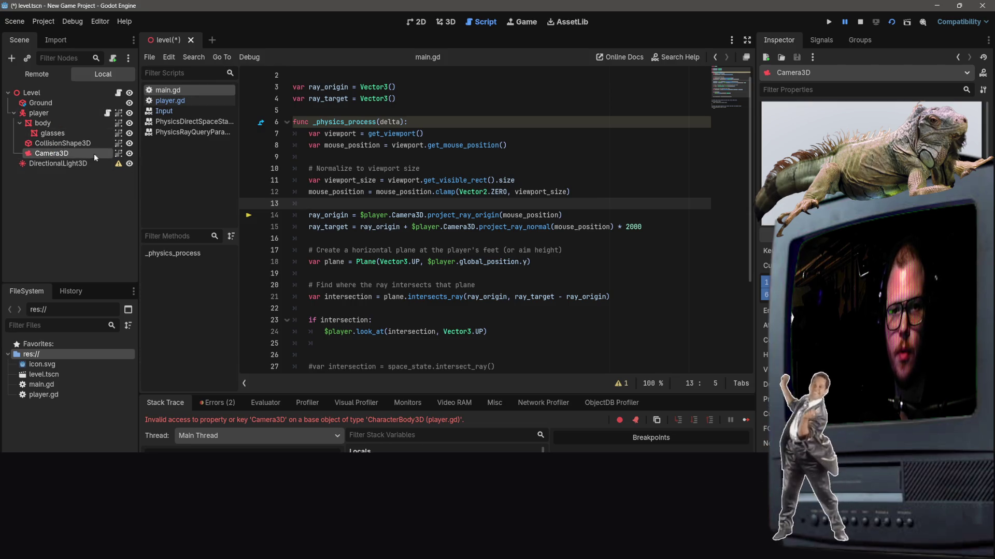
click(891, 22)
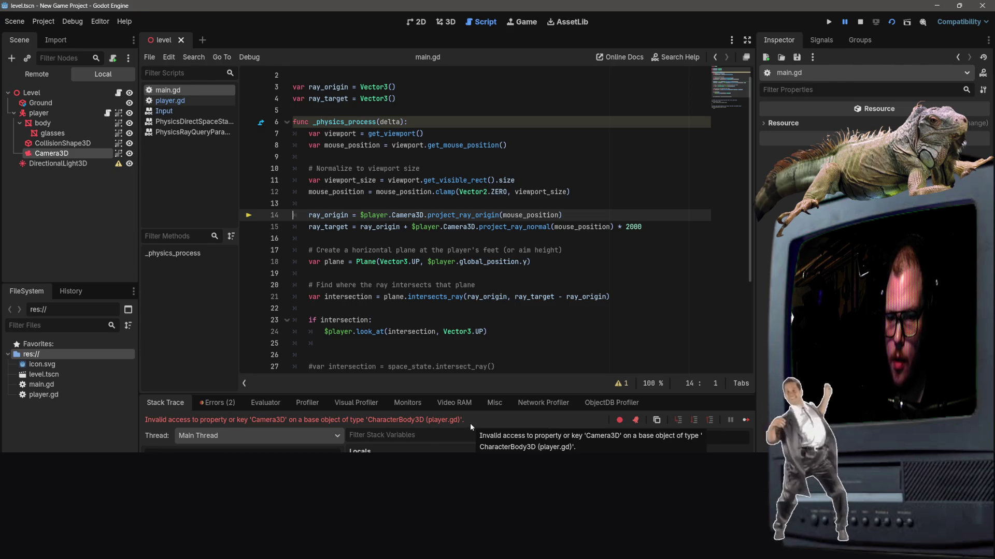
Replace the dots with slashes so lines 14 and 15 use $player/Camera3D, then run.
click(391, 215)
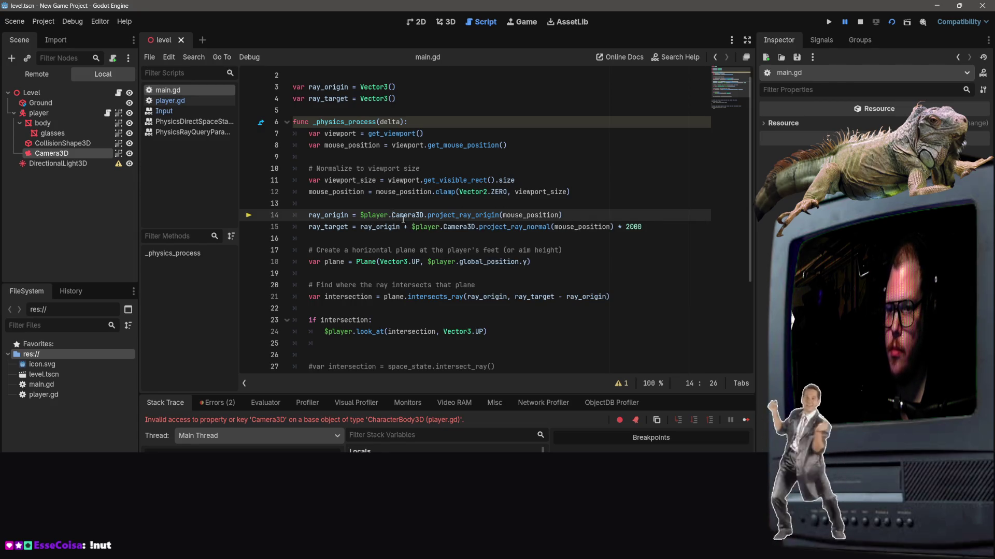
key(BackSpace)
text(/)
key(Down)
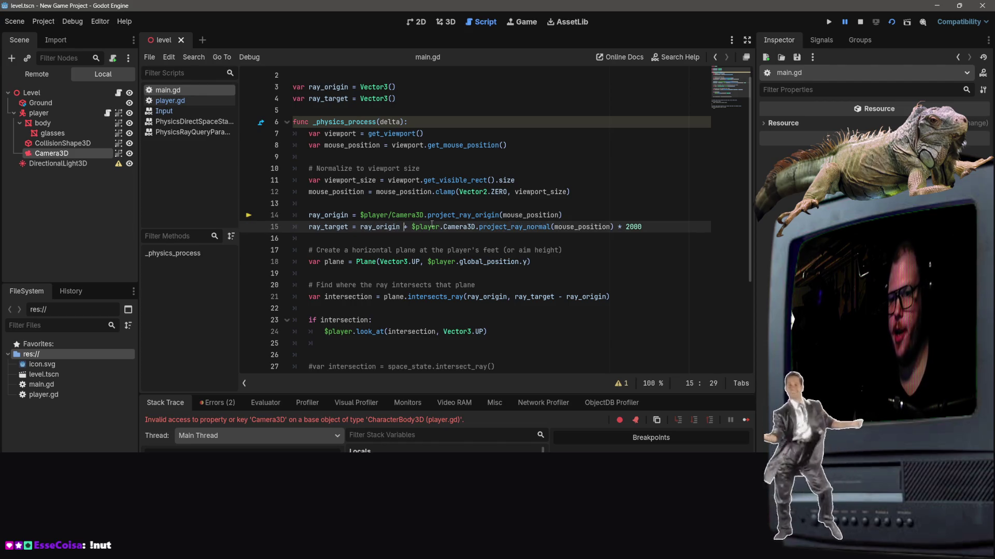
key(Right)
key(Right)
key(Right)
key(BackSpace)
text(/)
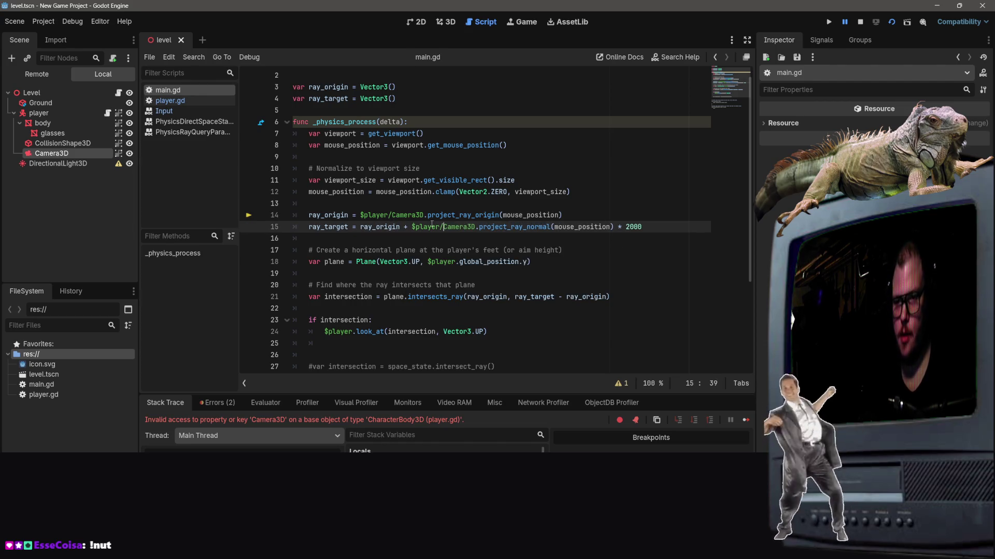
click(891, 21)
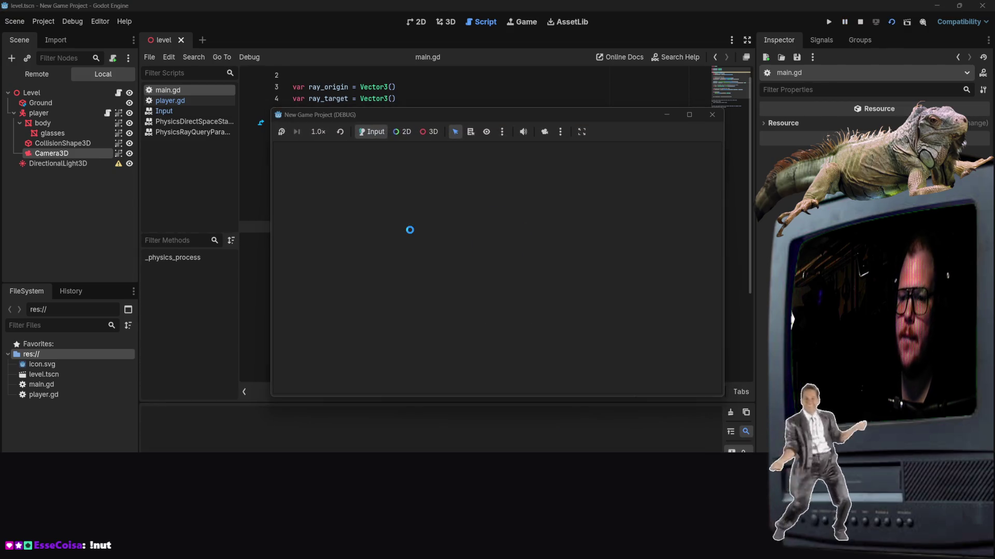
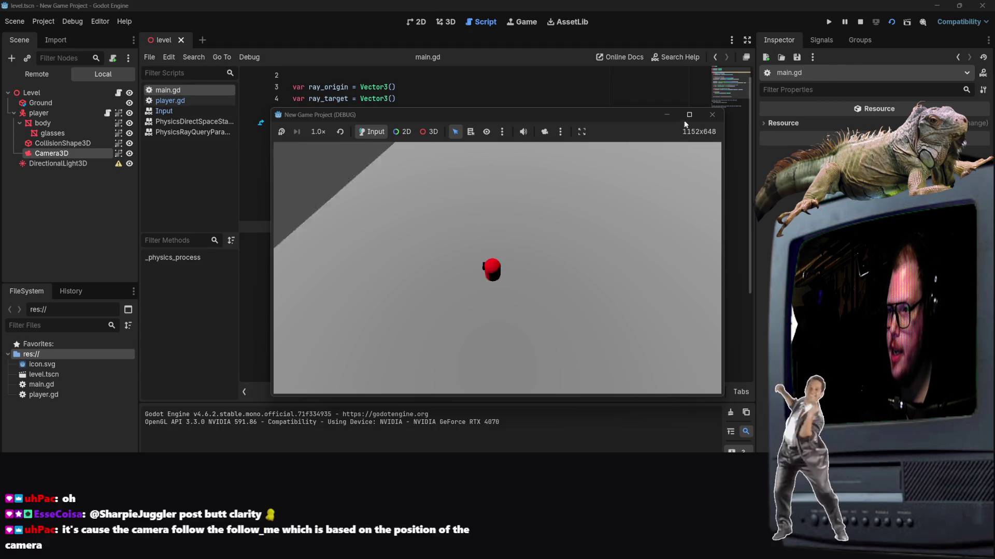
Close the running game window to stop the debug run.
click(712, 115)
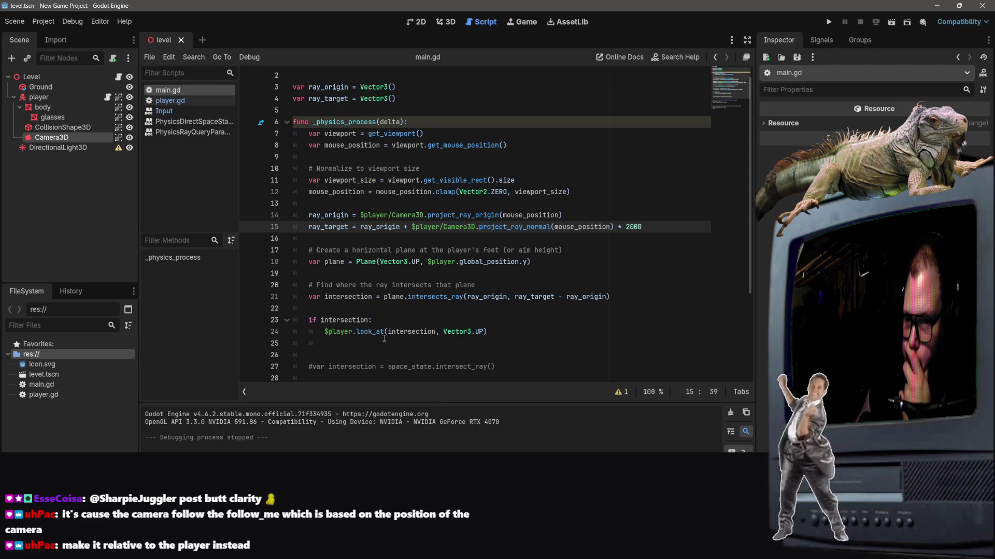
Delete '/Camera3D' on line 15 so ray_target uses $player.project_ray_normal(mouse_position).
click(505, 308)
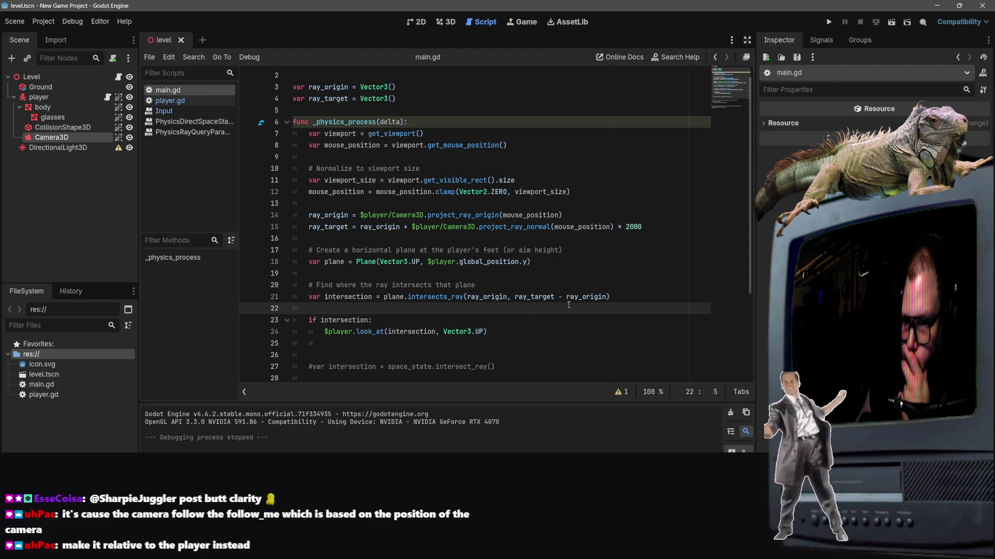
click(595, 263)
click(512, 206)
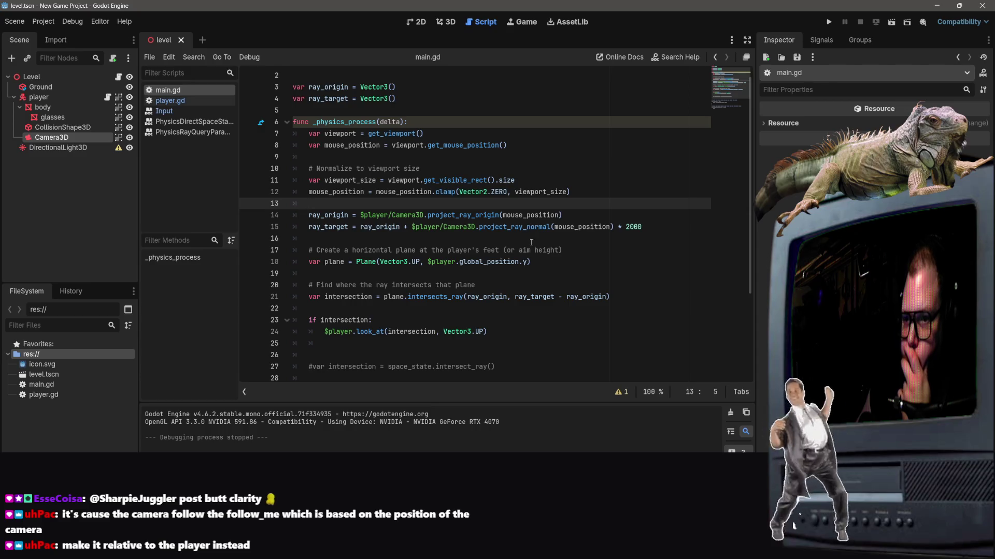
click(533, 226)
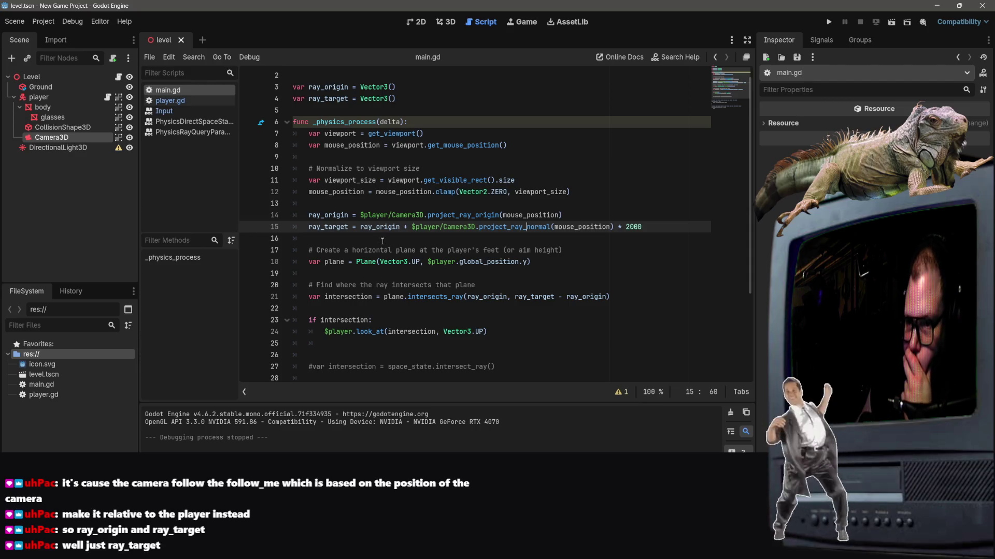
right_click(486, 241)
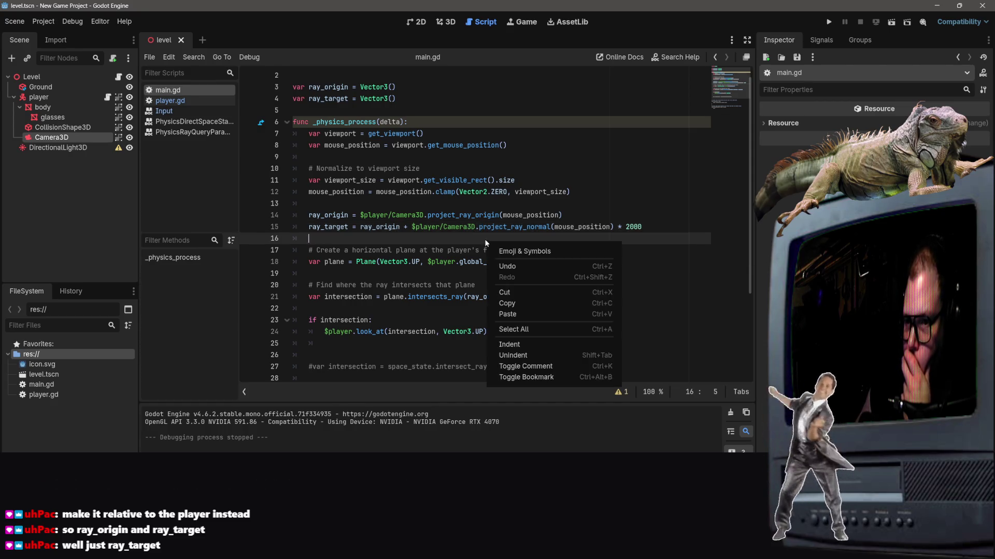
click(476, 228)
click(476, 228)
key(BackSpace)
key(BackSpace)
key(BackSpace)
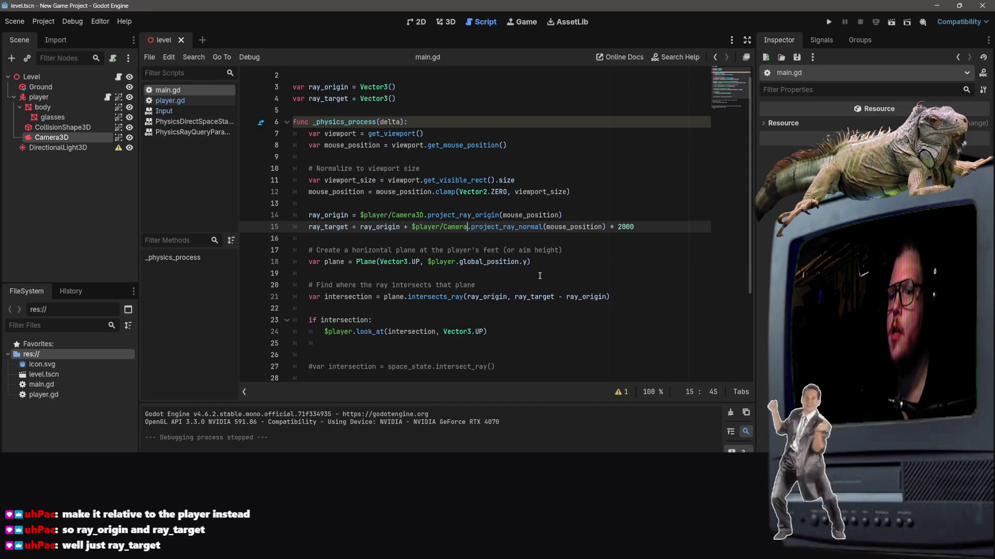
click(486, 180)
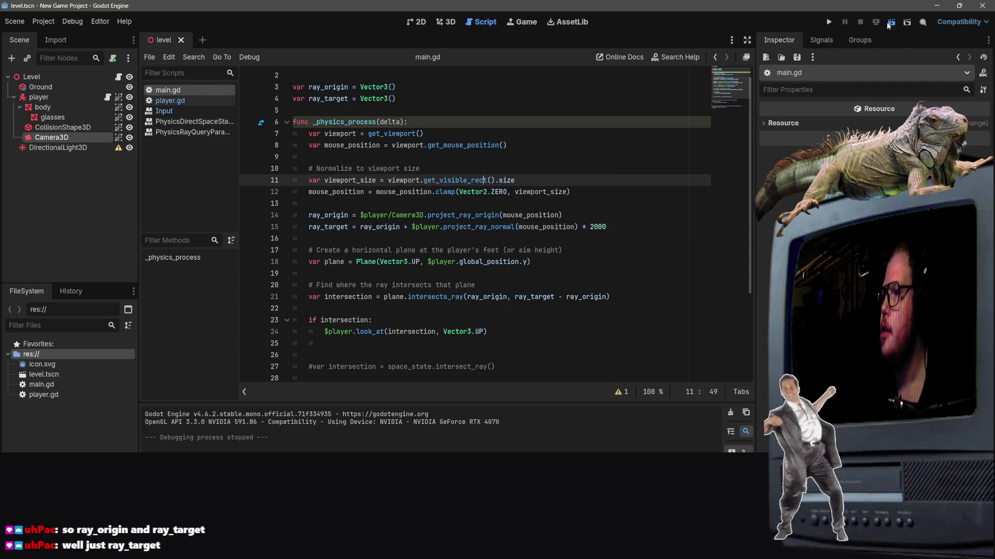
Run the scene, then type '/Camera3D' back after $player on line 15.
click(887, 22)
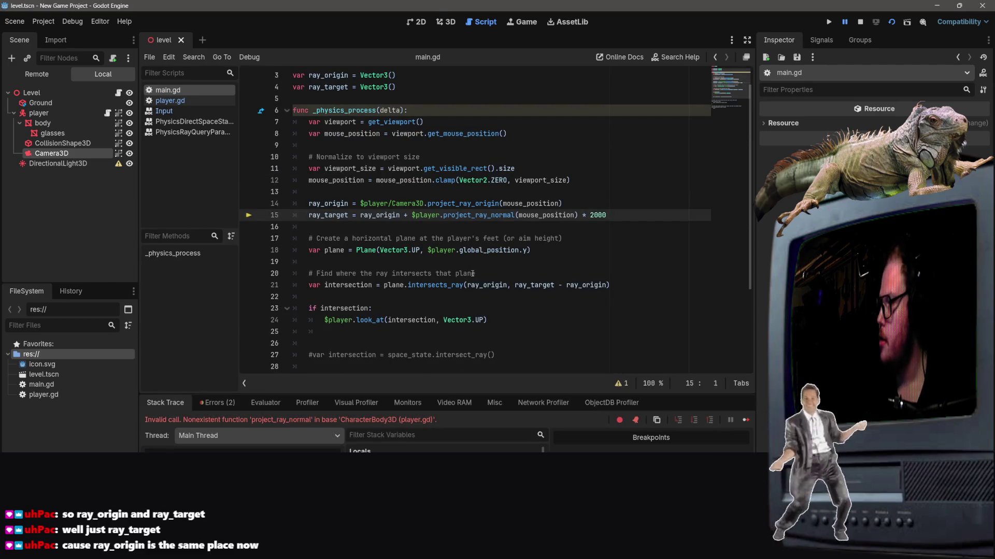
mouse_move(539, 284)
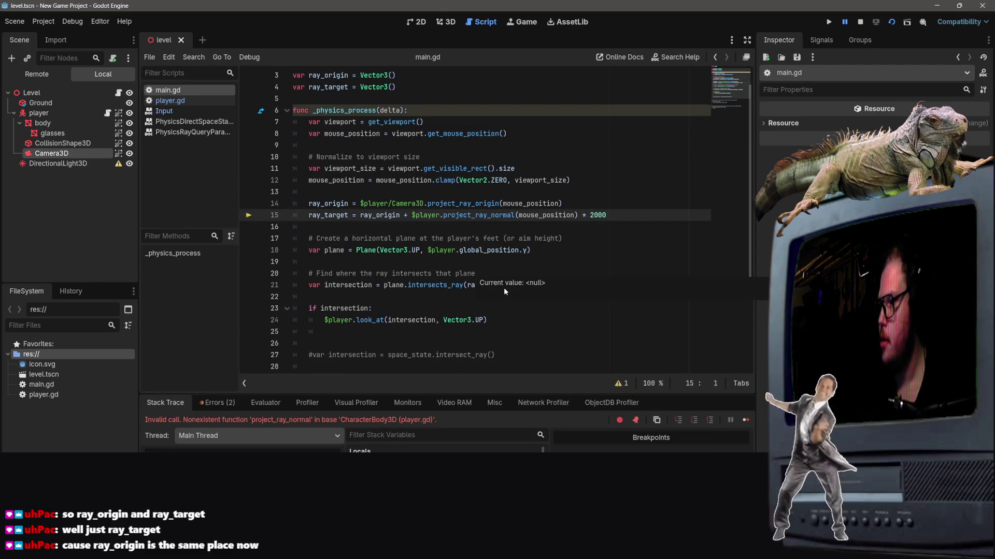
text(/Camera3D)
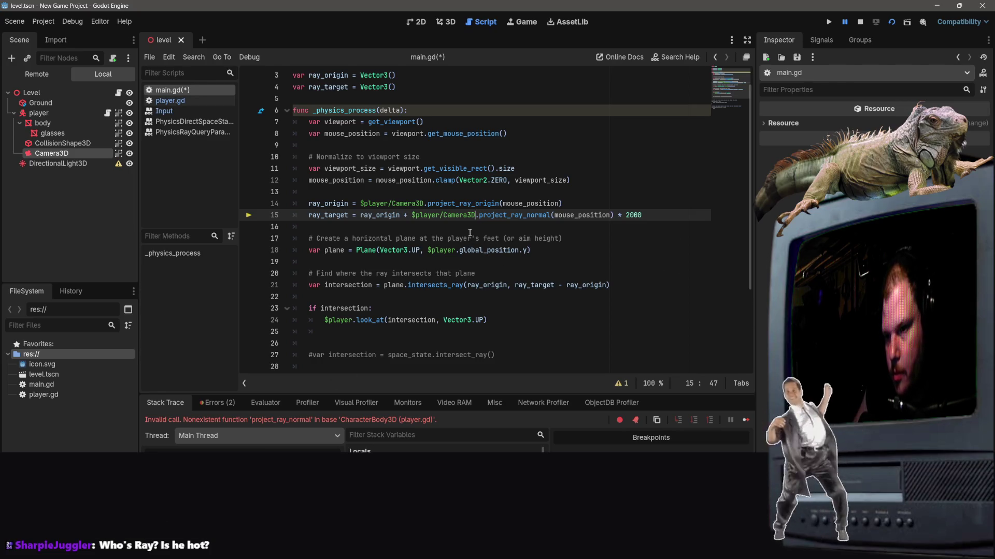
Delete '/Camera3D.' from line 15 and re-add the '.' after $player.
click(558, 226)
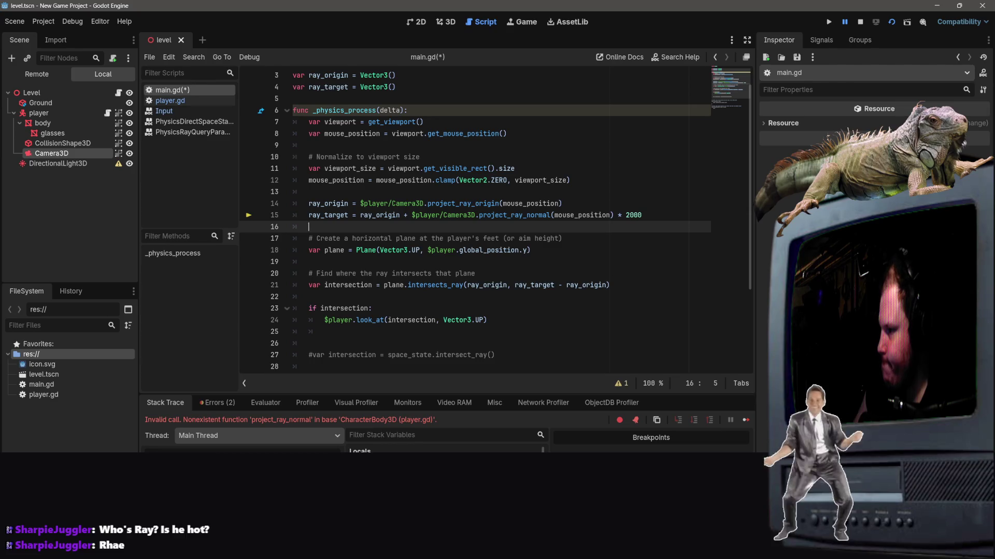
click(476, 215)
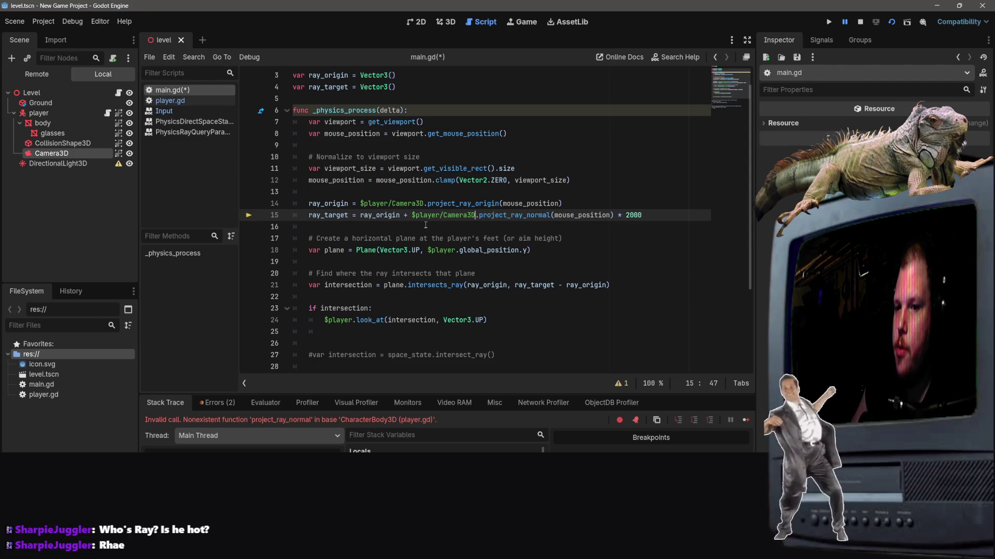
scroll(440, 246, down, 1)
scroll(443, 243, up, 2)
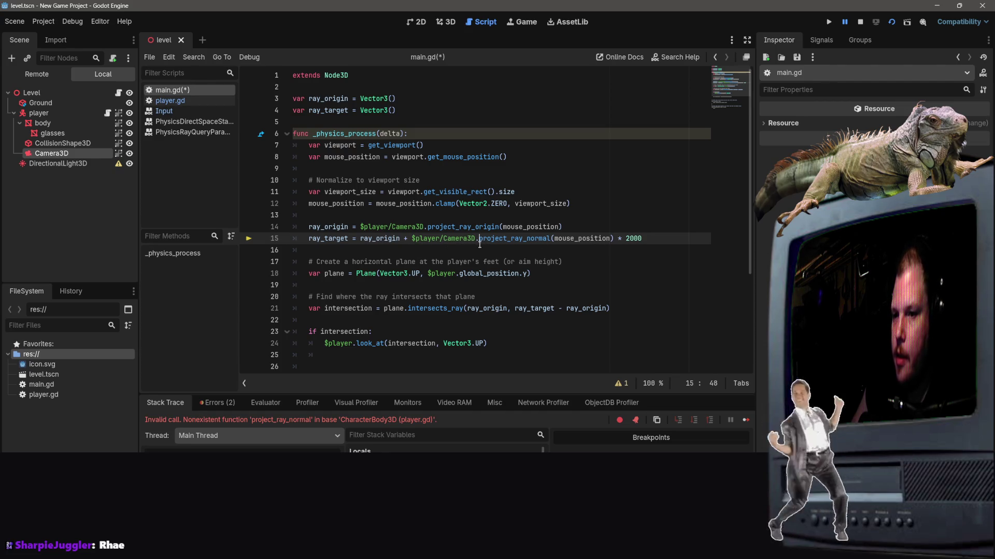
drag(479, 240, 430, 248)
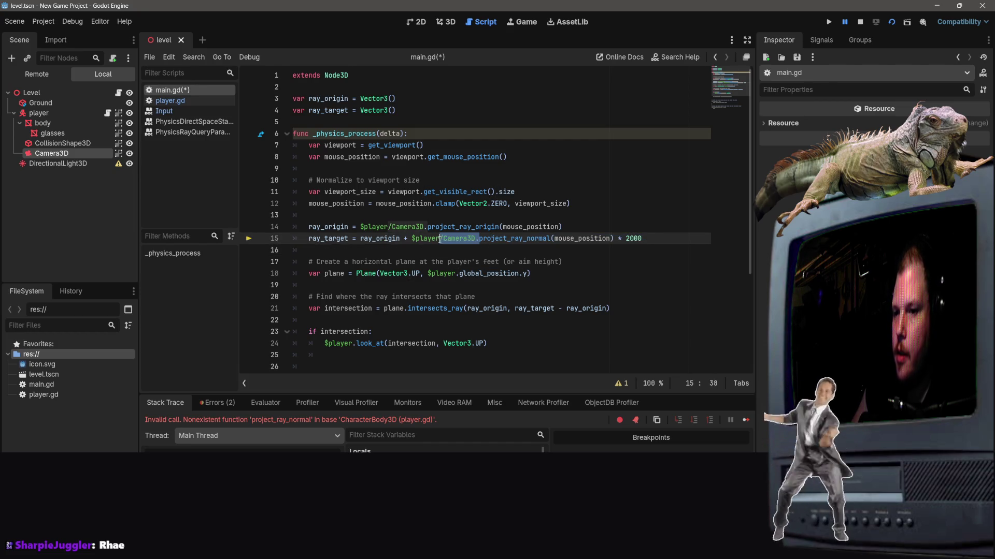
key(BackSpace)
key(BackSpace)
click(526, 203)
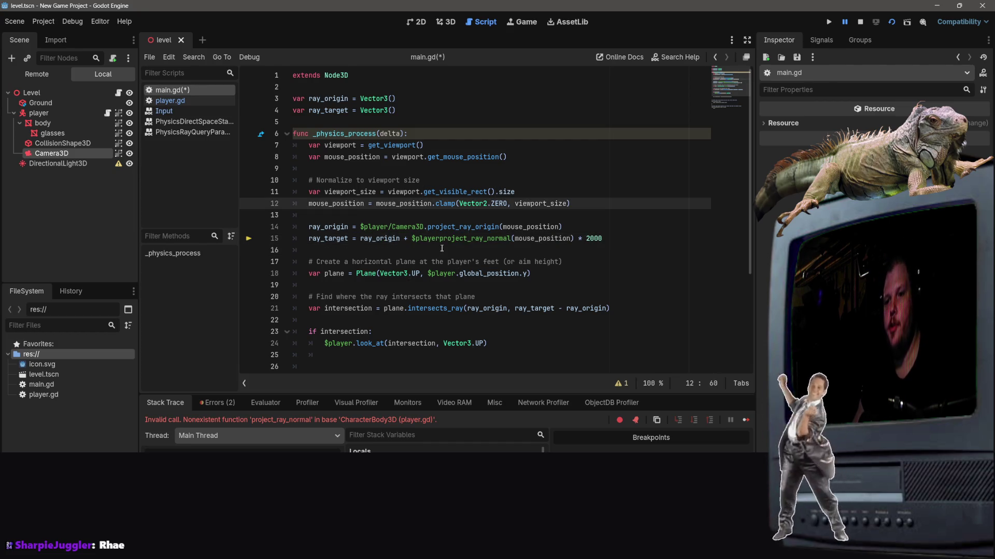
click(440, 238)
text(.)
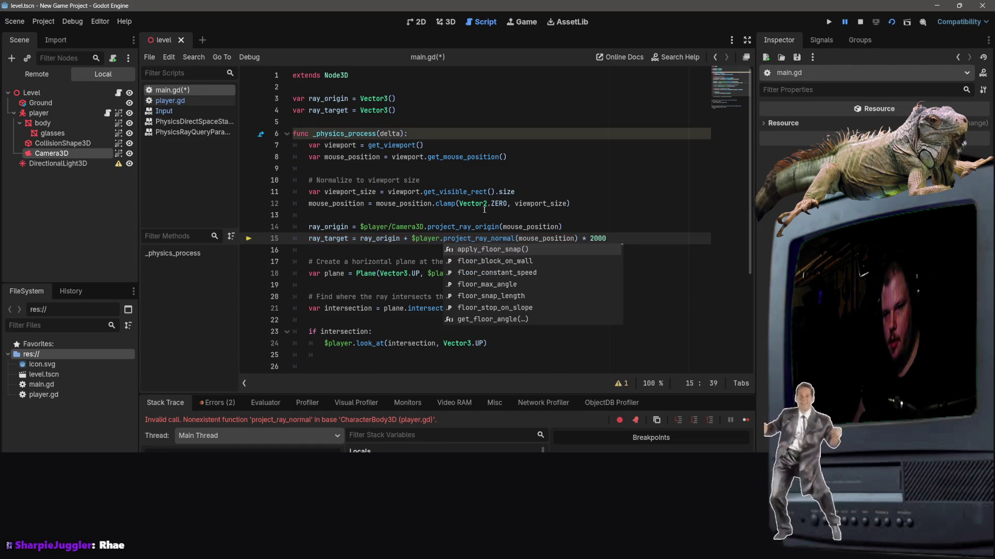
click(481, 216)
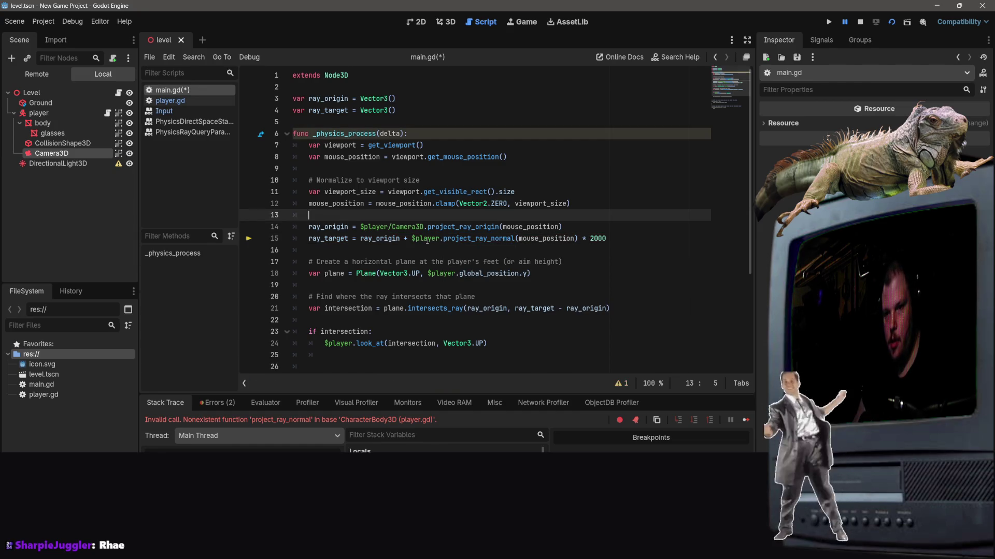
click(427, 238)
click(457, 239)
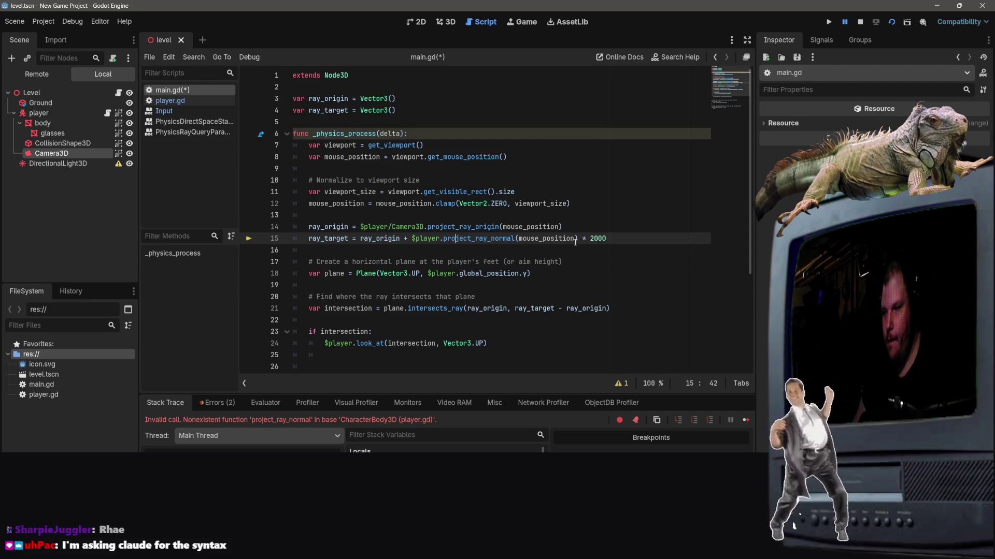
Undo the edits so line 15 uses $player/Camera3D.project_ray_normal again.
triple_click(430, 238)
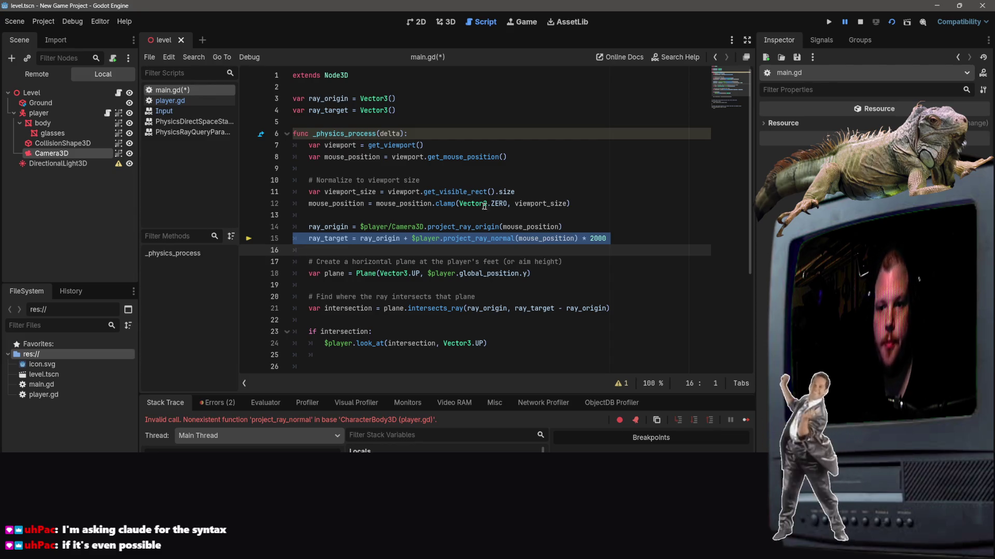
mouse_move(484, 205)
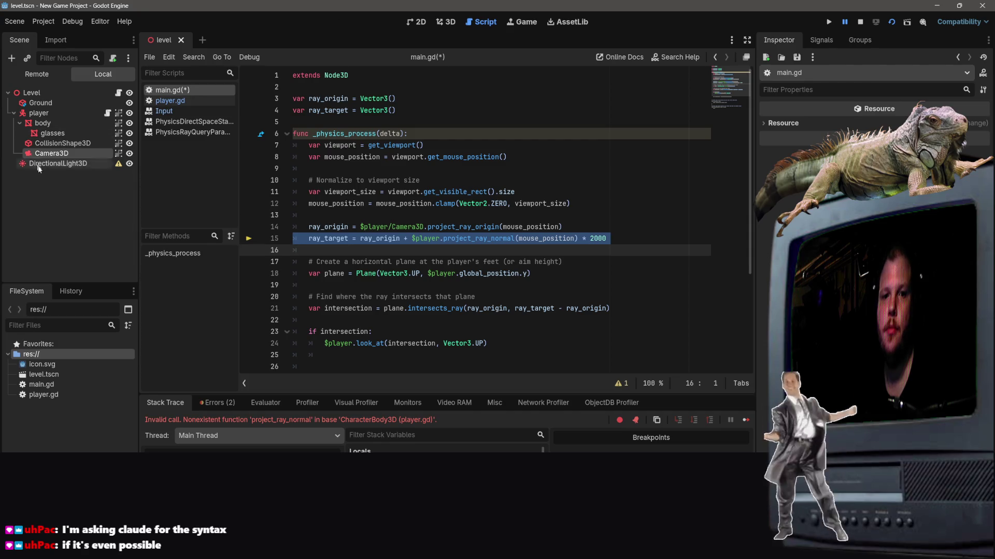
key(ctrl+z)
key(ctrl+shift+z)
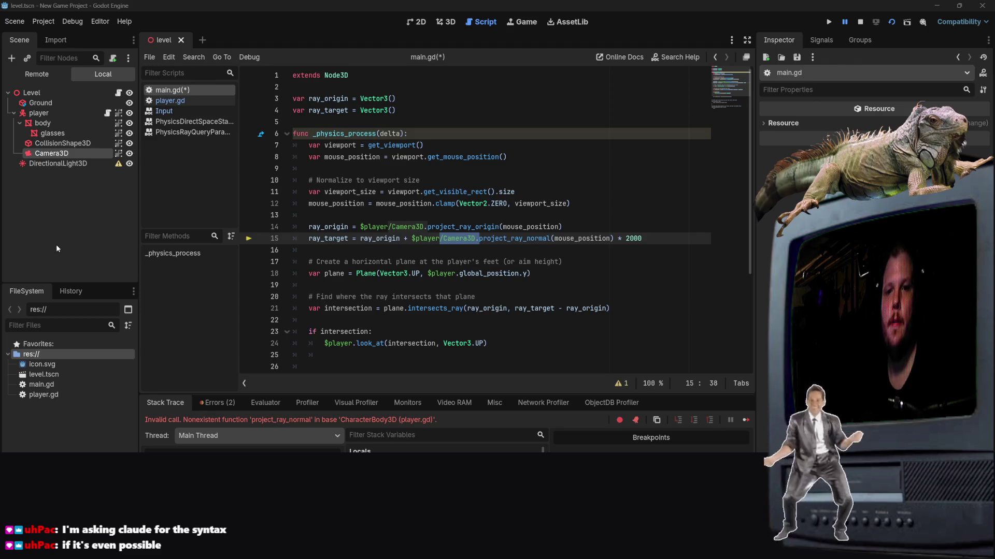
Select the script from line 1 through line 26.
right_click(293, 75)
click(292, 75)
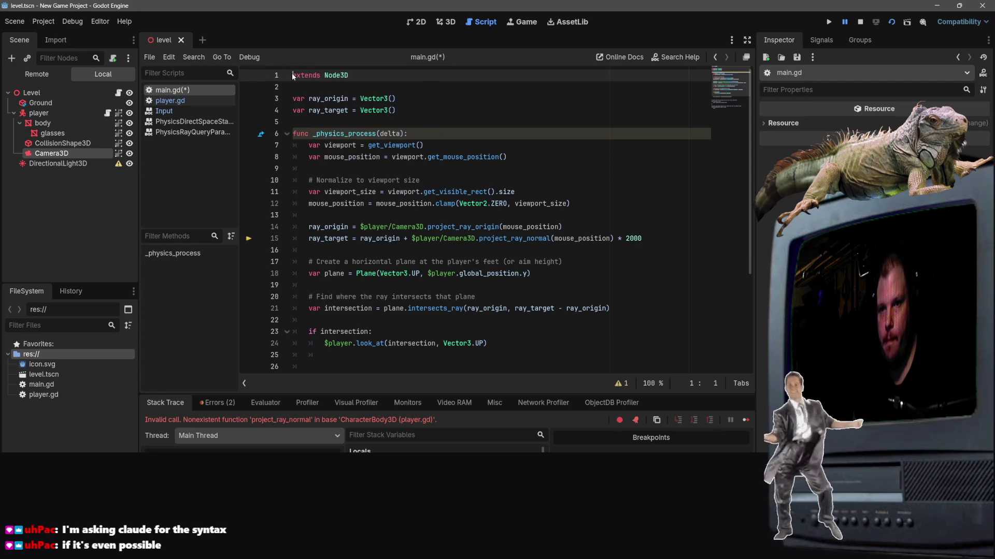
mouse_move(294, 77)
mouse_down()
mouse_move(515, 326)
mouse_move(518, 363)
mouse_move(517, 223)
mouse_up()
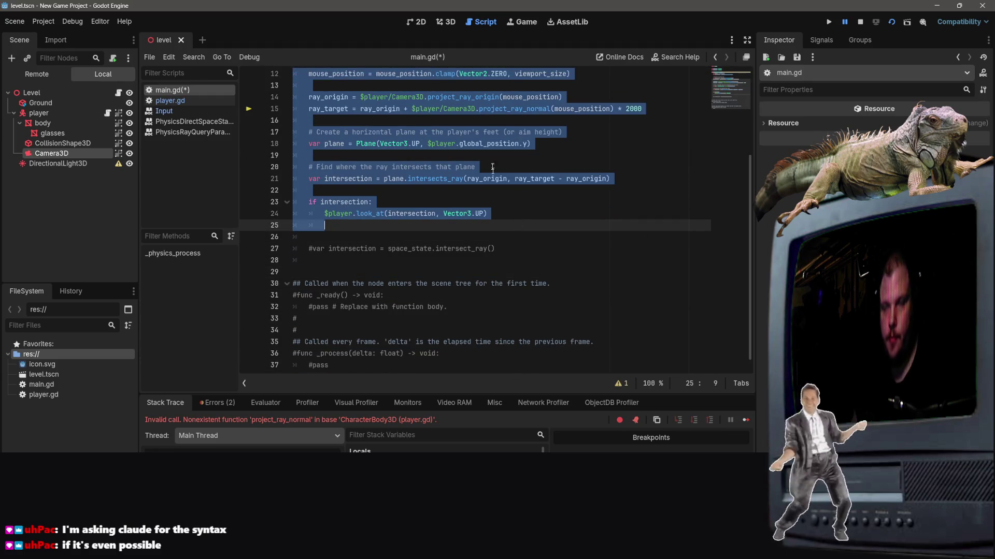
key(alt+Tab)
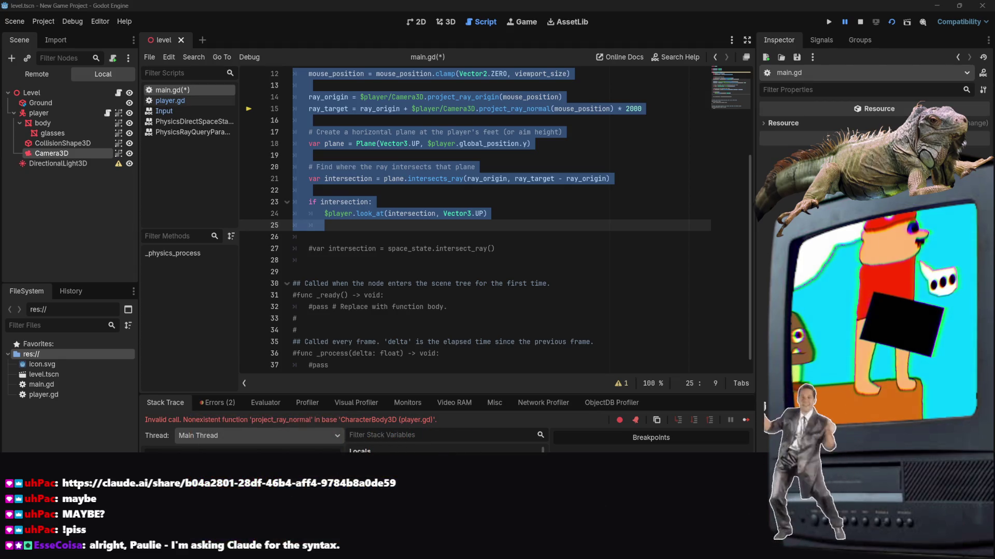
click(518, 212)
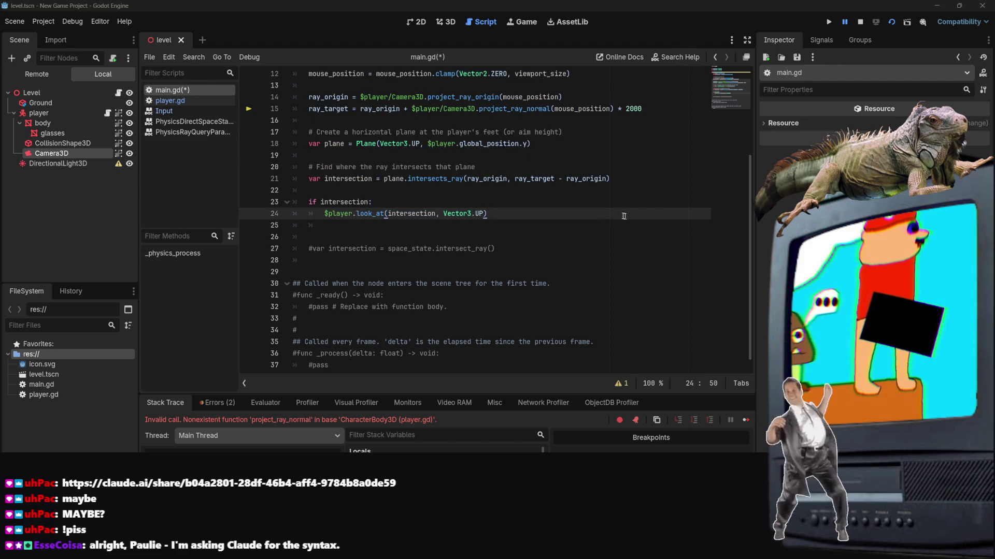
mouse_move(523, 226)
mouse_down()
mouse_move(438, 214)
mouse_move(386, 39)
mouse_up()
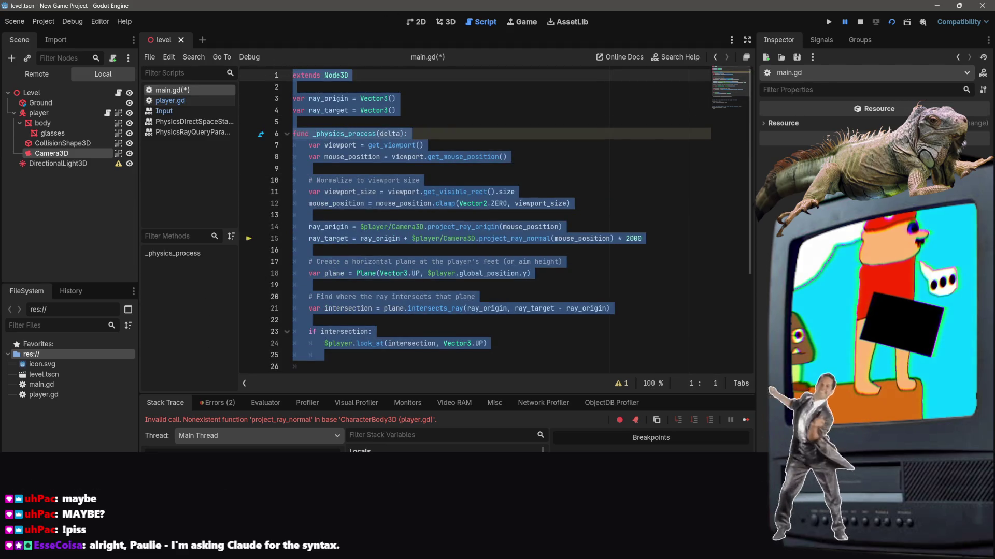
key(alt+Tab)
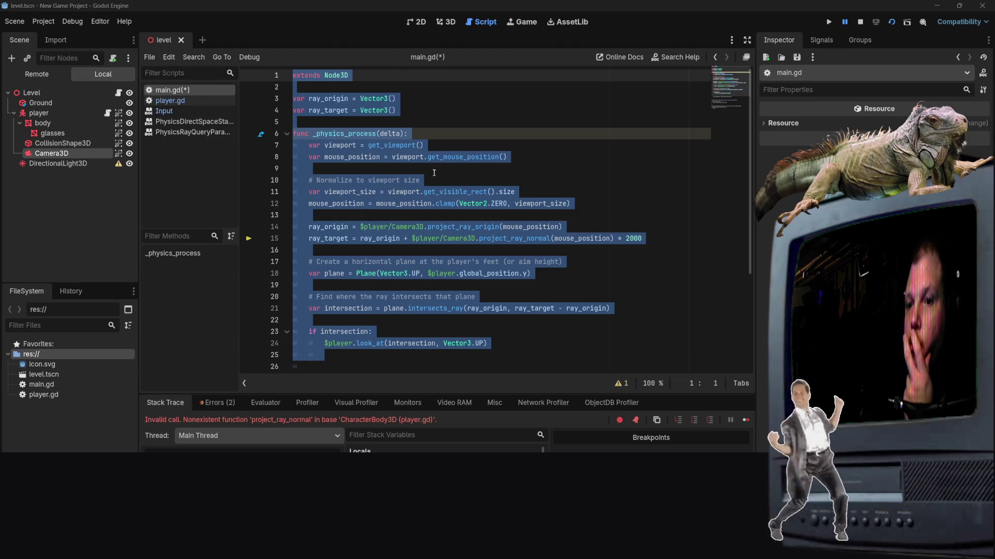
click(434, 173)
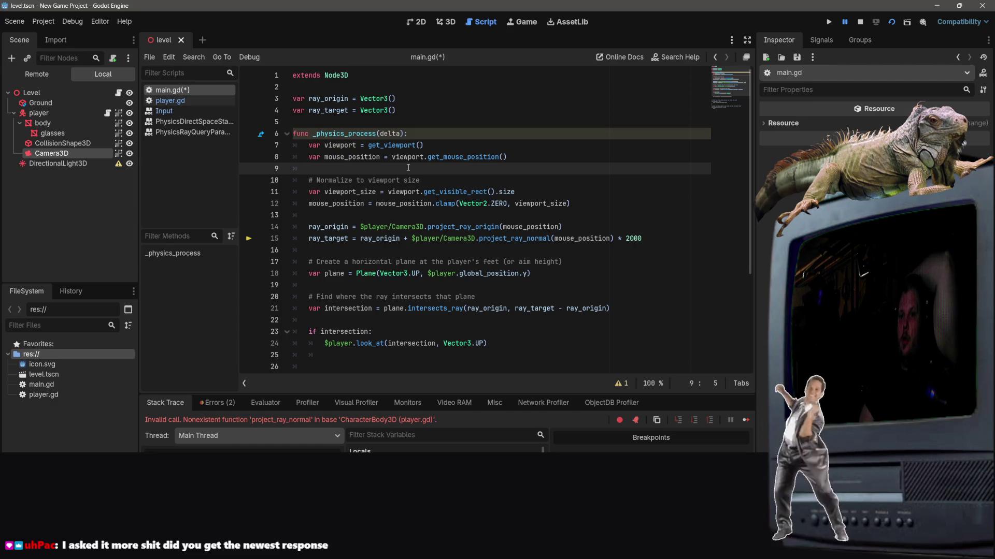
scroll(412, 183, down, 1)
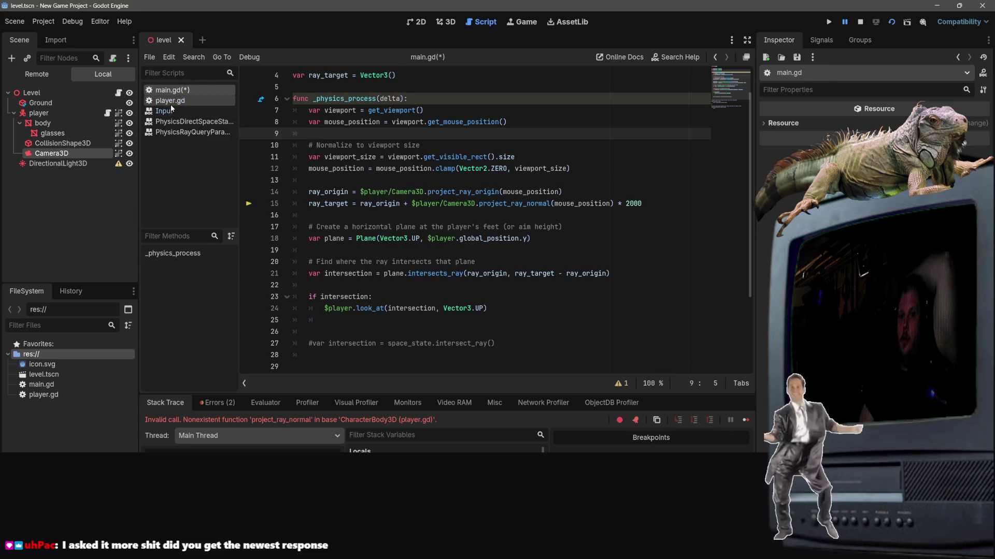
scroll(481, 194, up, 1)
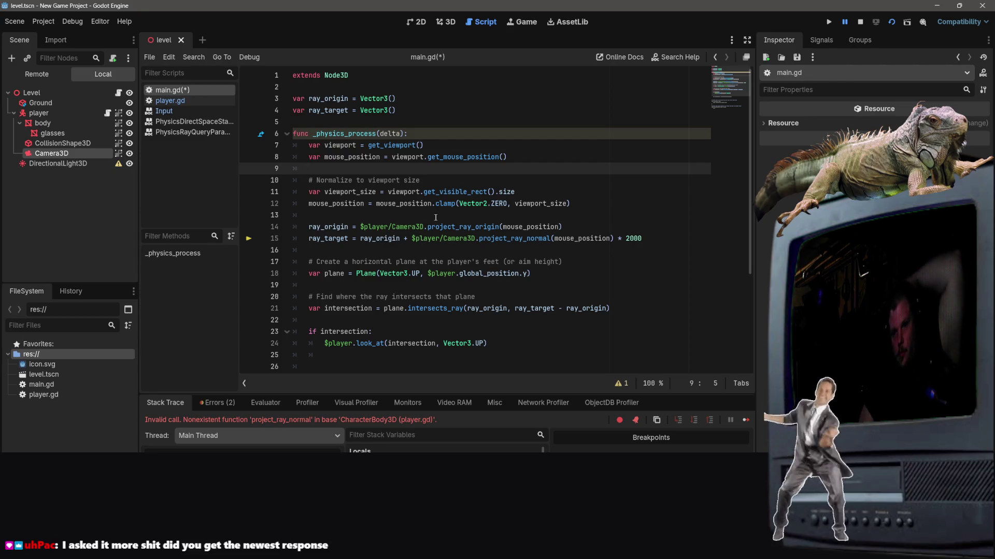
mouse_move(413, 203)
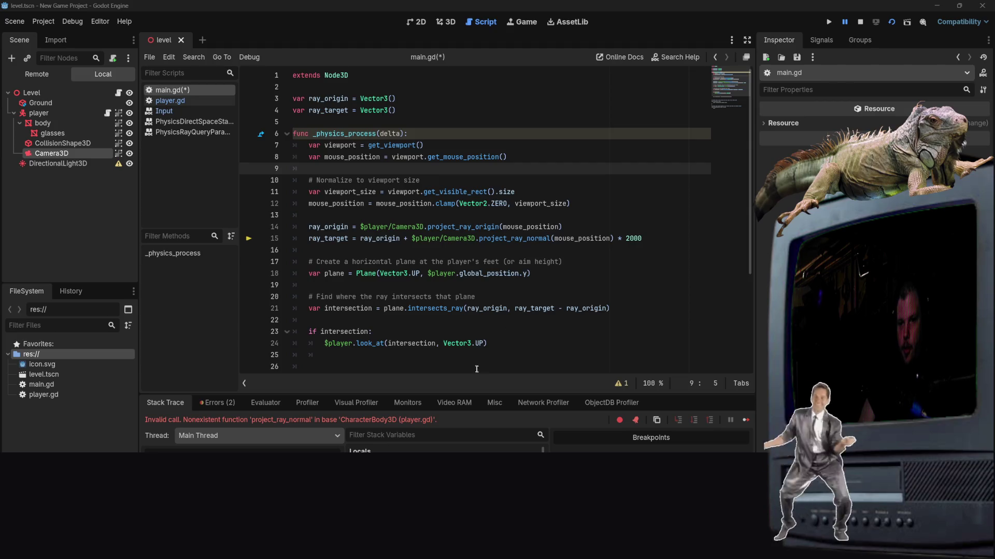
scroll(466, 218, down, 2)
mouse_move(316, 280)
mouse_down()
mouse_move(292, 247)
mouse_move(261, 140)
mouse_move(262, 72)
mouse_up()
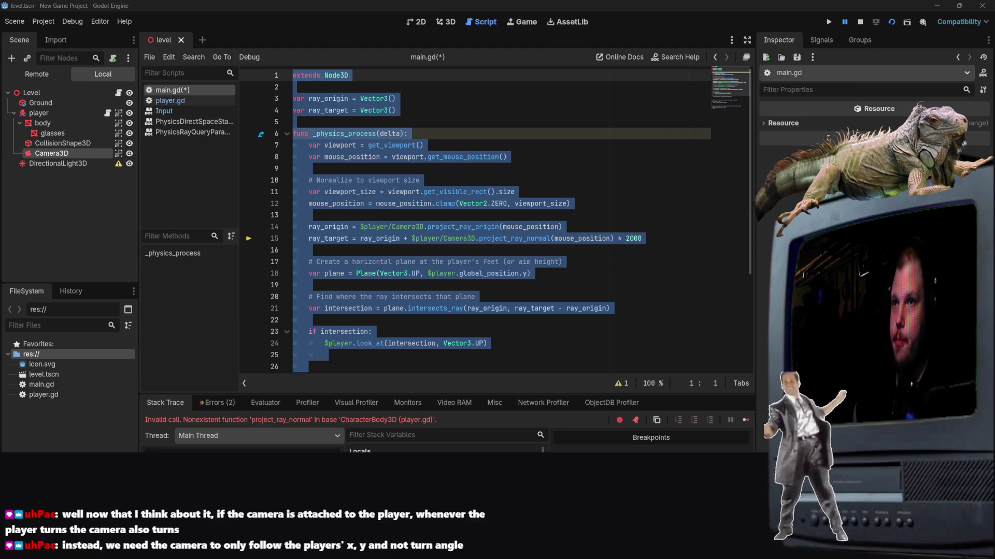
click(606, 221)
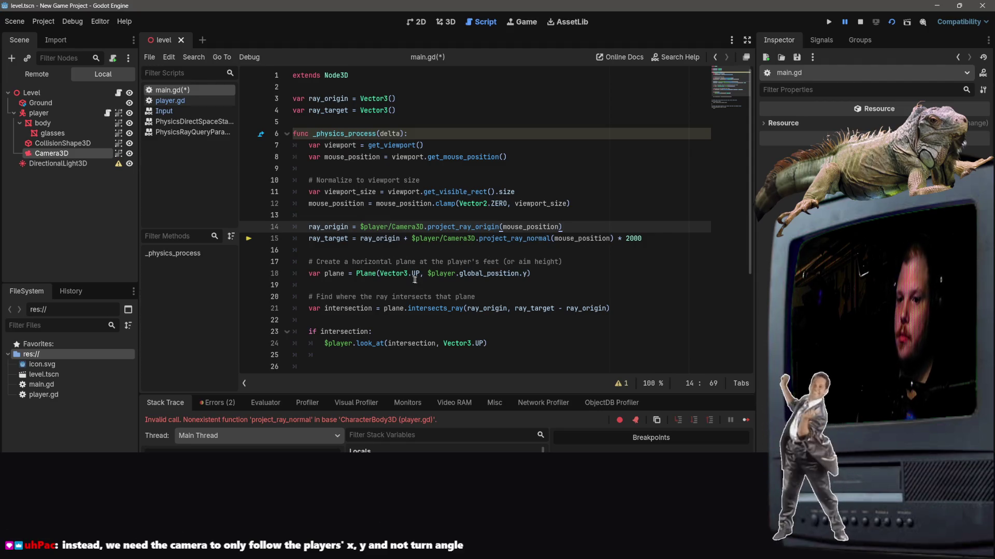
click(567, 272)
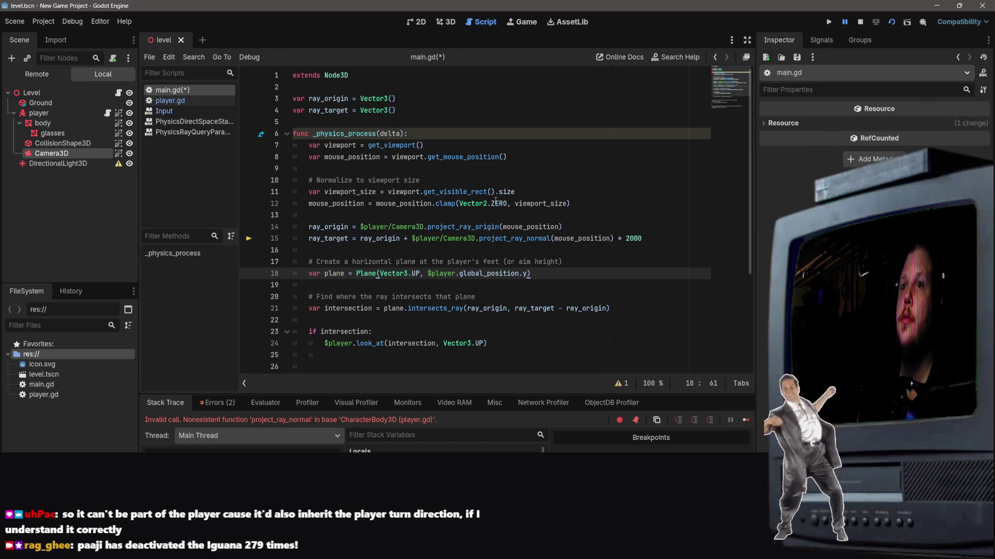
click(513, 110)
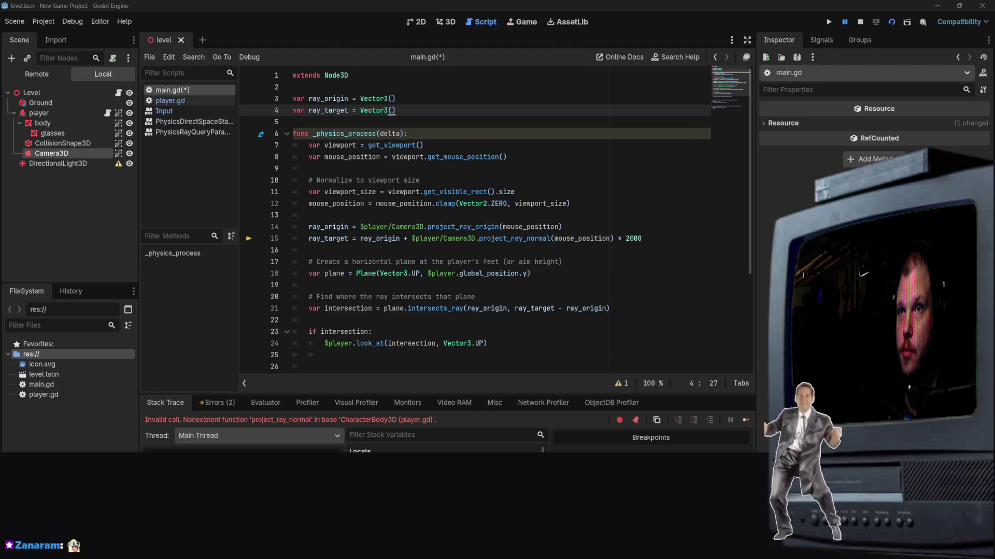
click(486, 343)
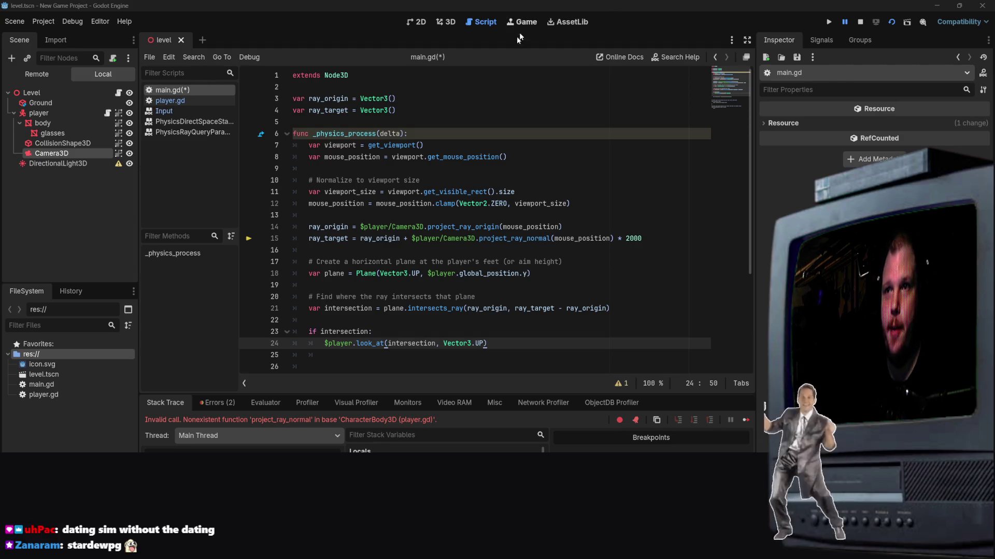
drag(52, 155, 57, 116)
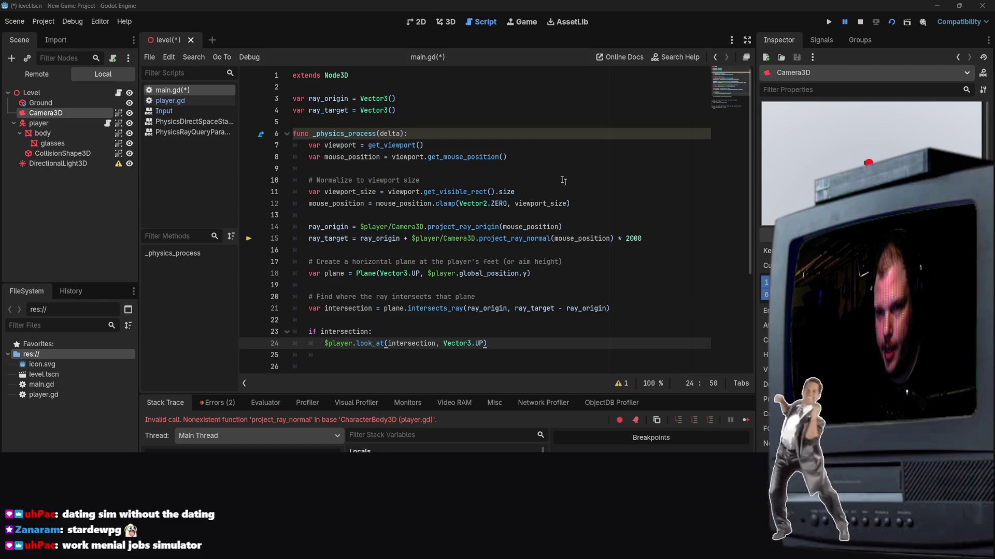
Return to main.gd in the script editor at line 8.
click(533, 157)
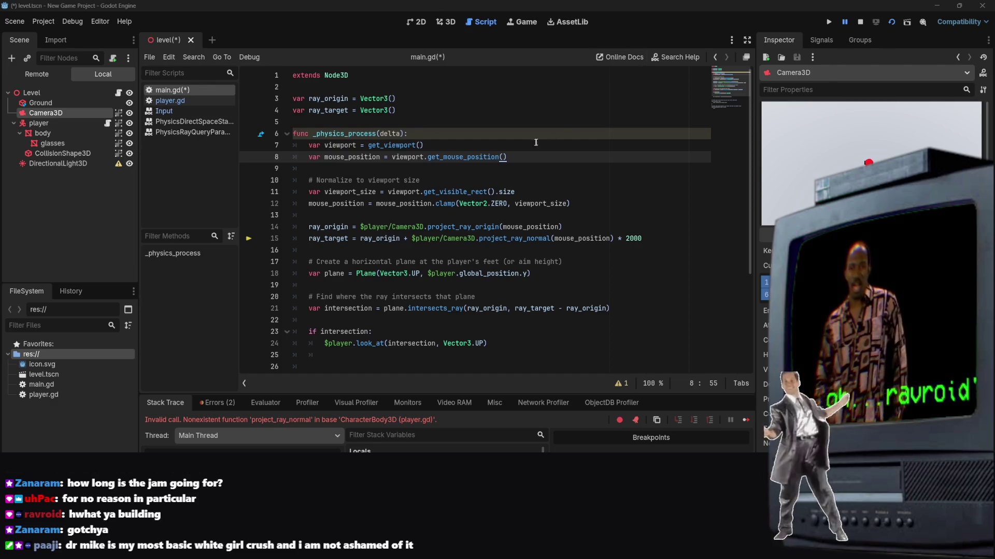
Run the project, then remove the player prefix from line 15's node path.
click(485, 99)
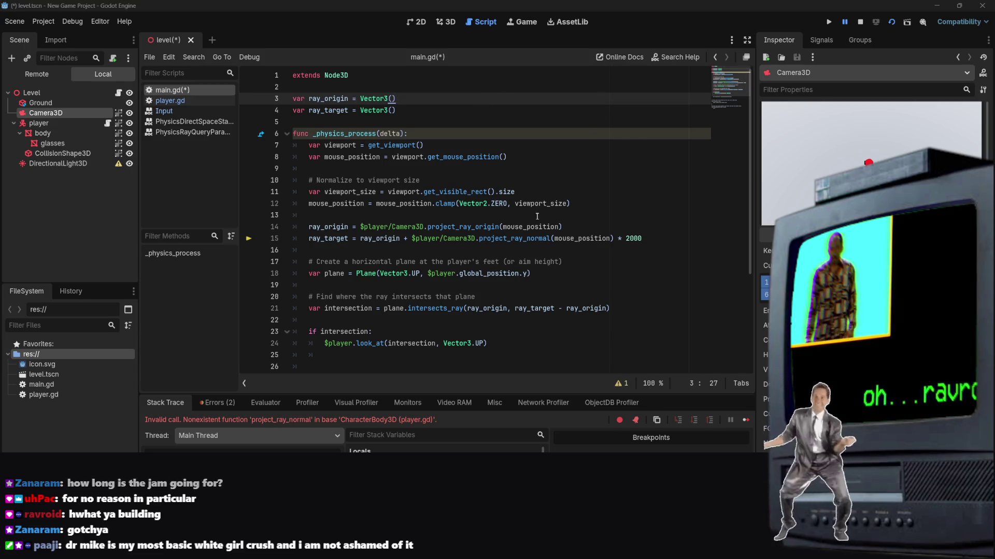
click(894, 26)
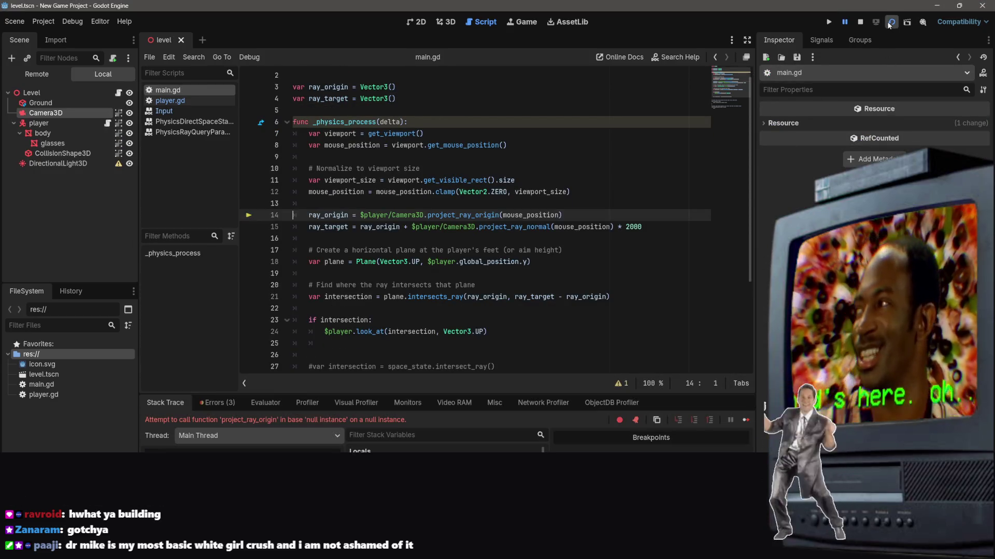
click(418, 227)
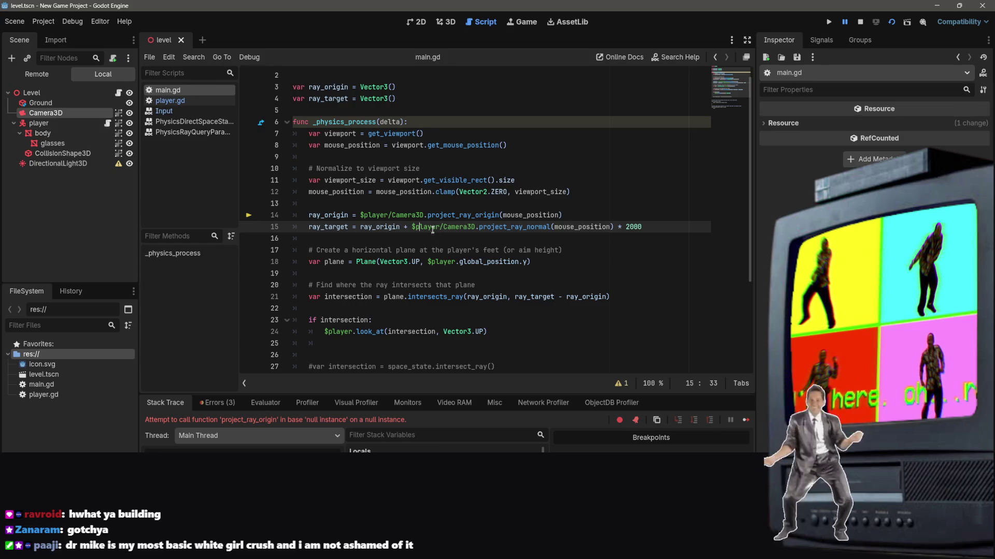
key(ctrl+Right)
key(ctrl+shift+Left)
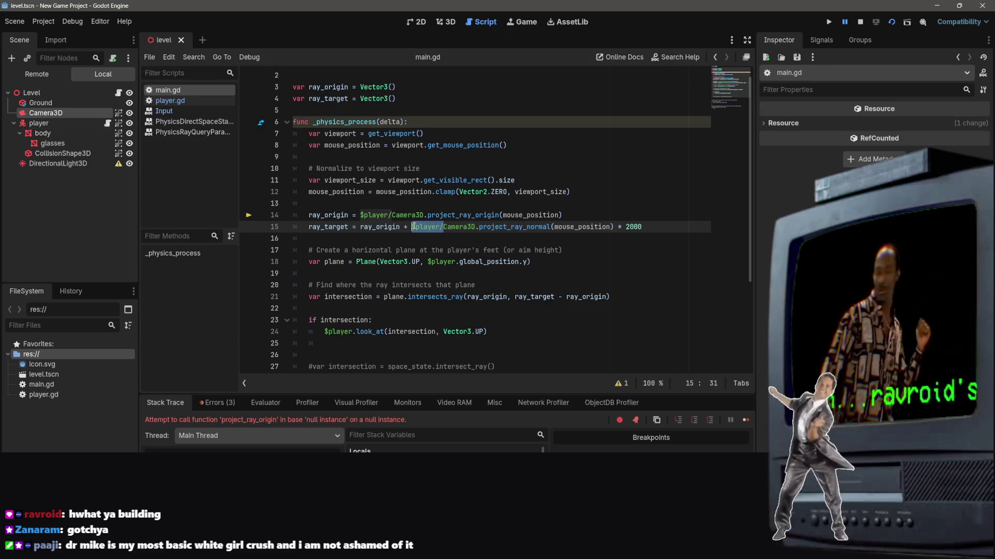
key(BackSpace)
Make both lines 14 and 15 reference $Camera3D instead of $player/Camera3D.
drag(395, 215, 356, 215)
key(BackSpace)
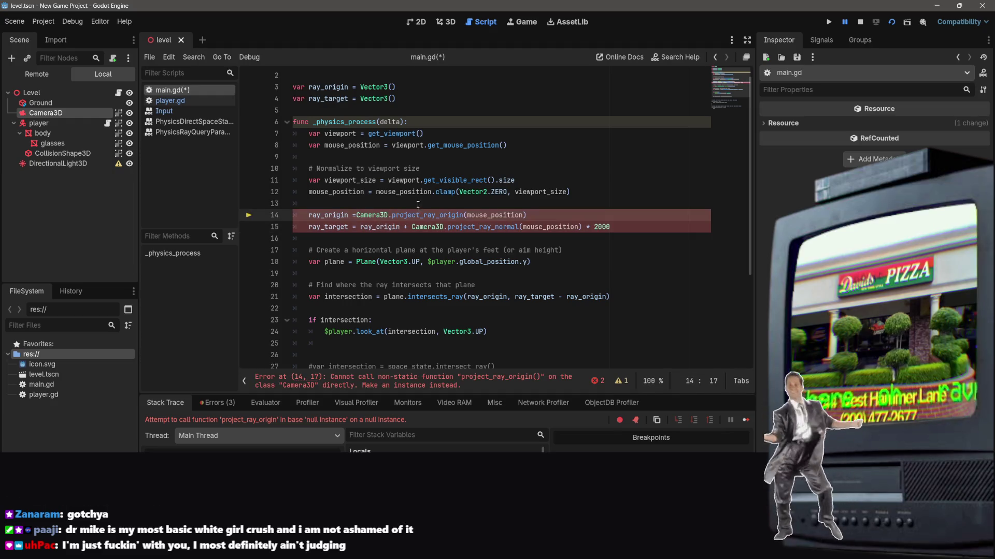
text($)
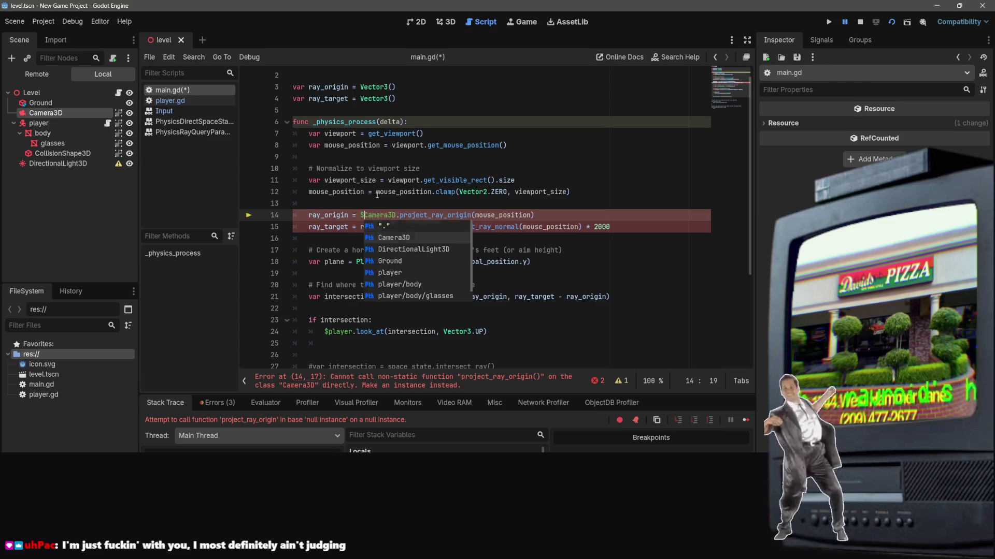
click(423, 227)
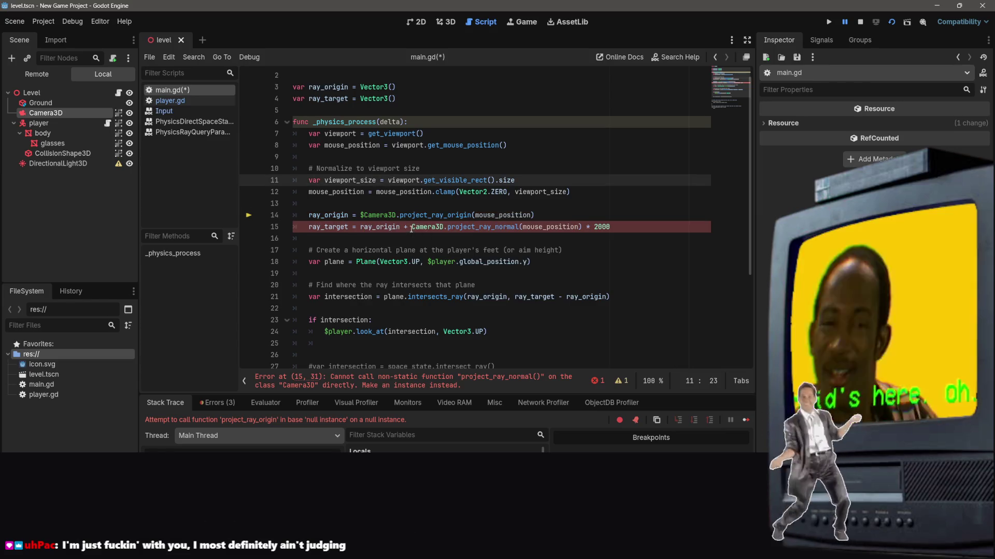
text($)
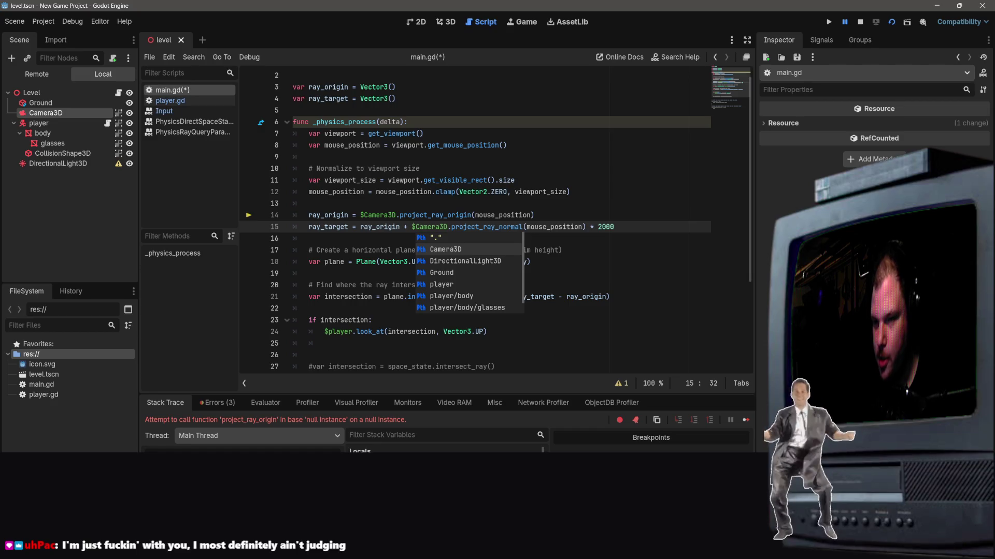
click(661, 180)
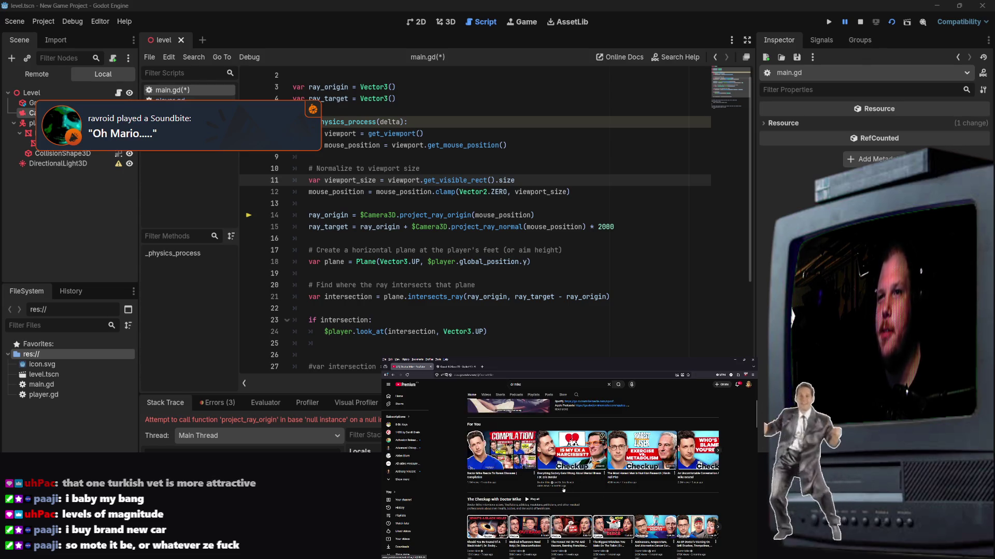
Scroll the YouTube page and open a recommended video.
scroll(560, 494, down, 3)
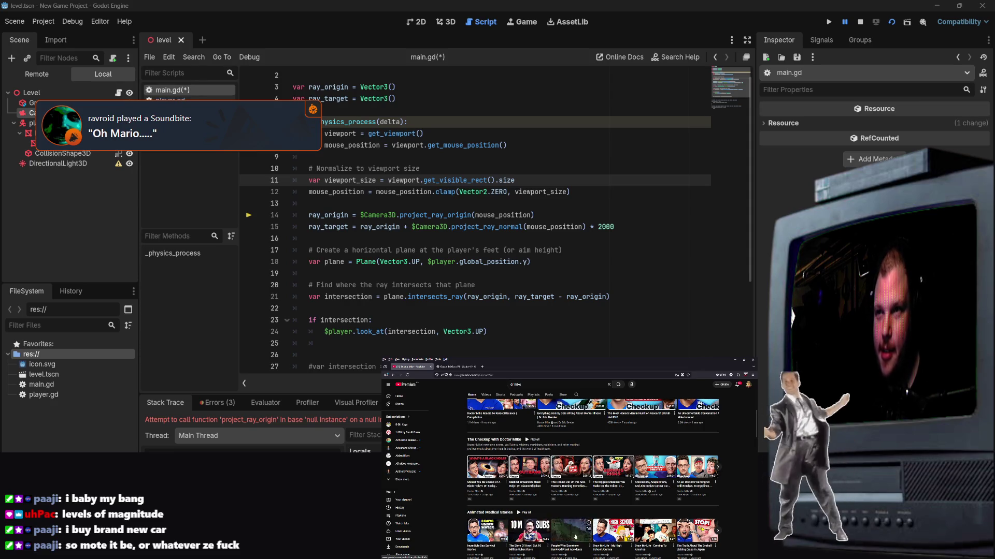
scroll(560, 480, down, 1)
scroll(684, 548, up, 5)
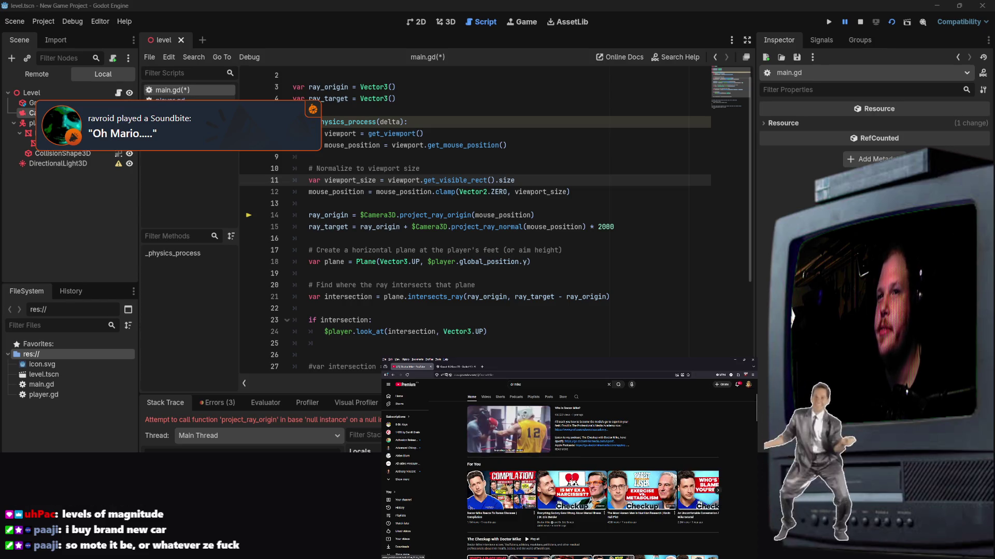
click(492, 494)
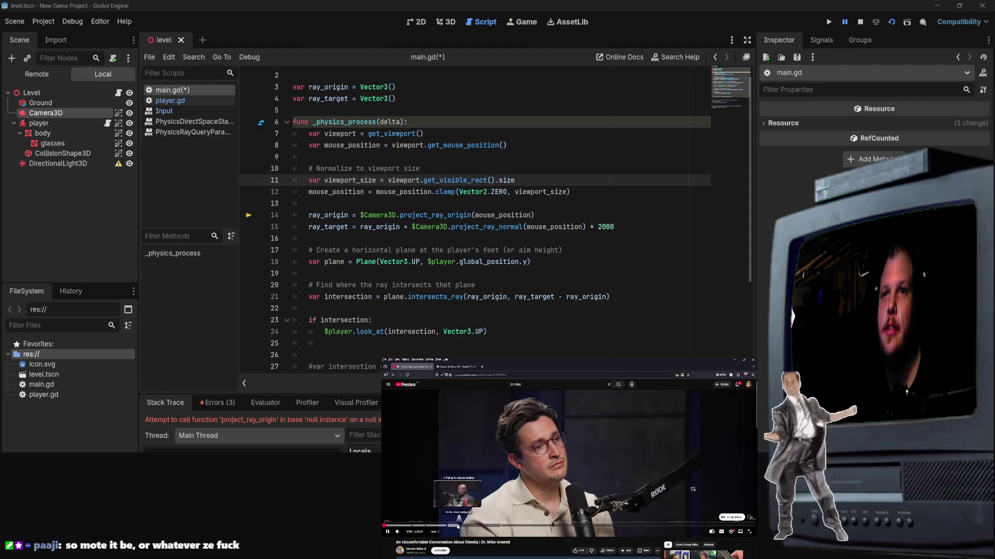
Skip ahead in the video, pause it, then open a new browser tab.
click(458, 525)
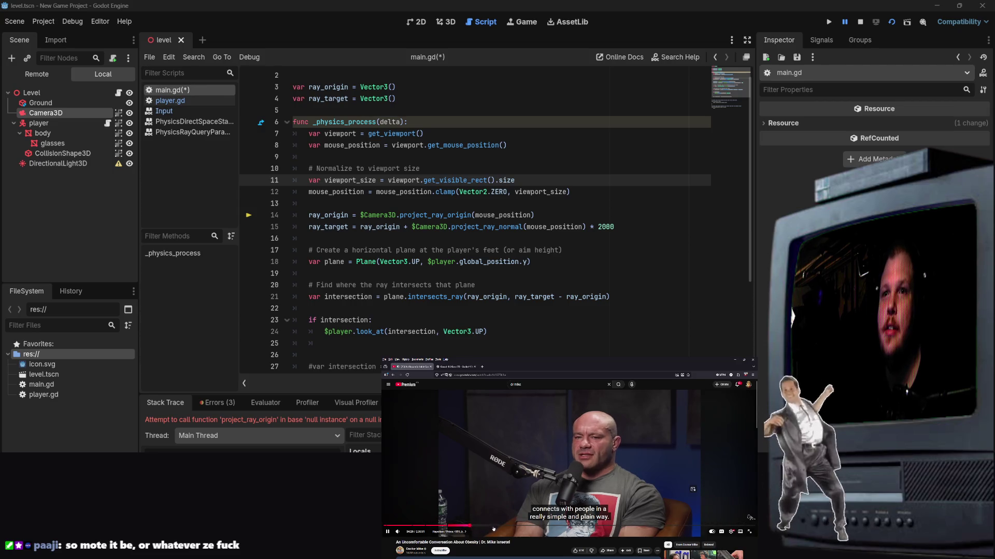
click(500, 526)
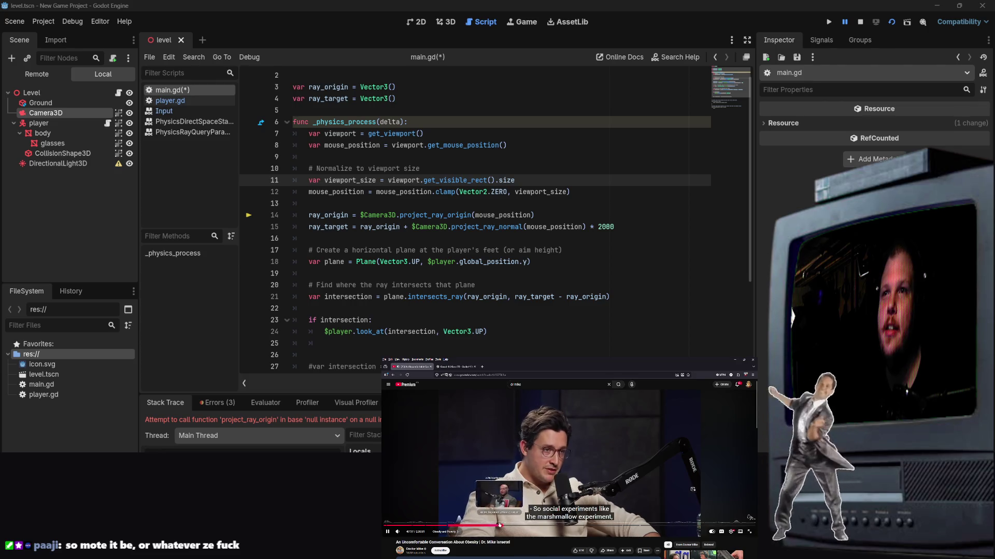
click(488, 487)
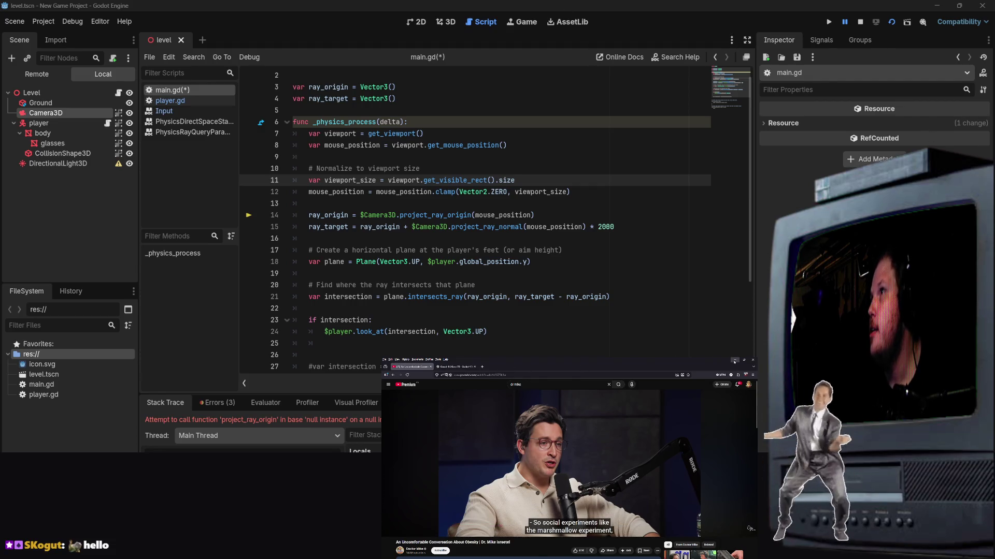
click(661, 254)
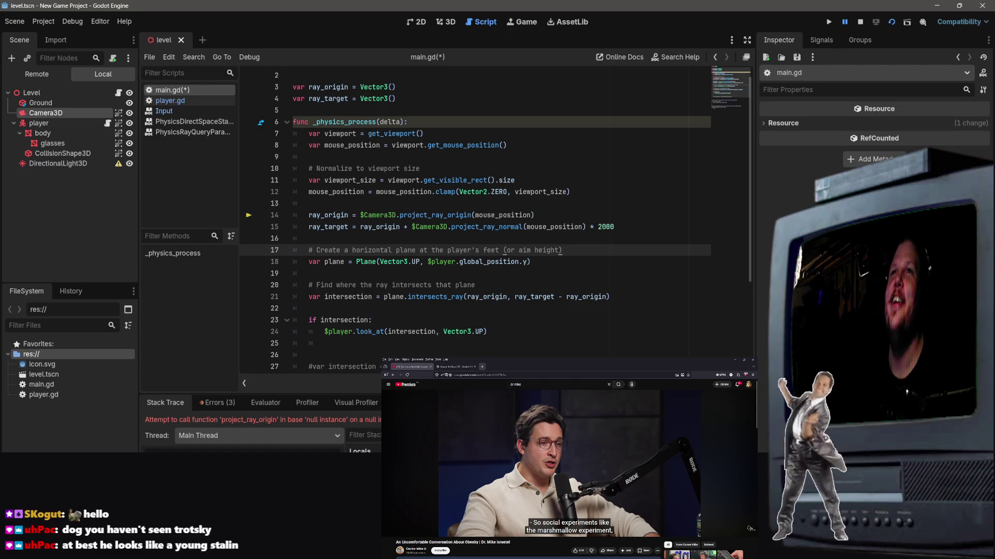
key(ctrl+t)
Search Google for 'trotsky' and enlarge one photo from the image results.
text(t)
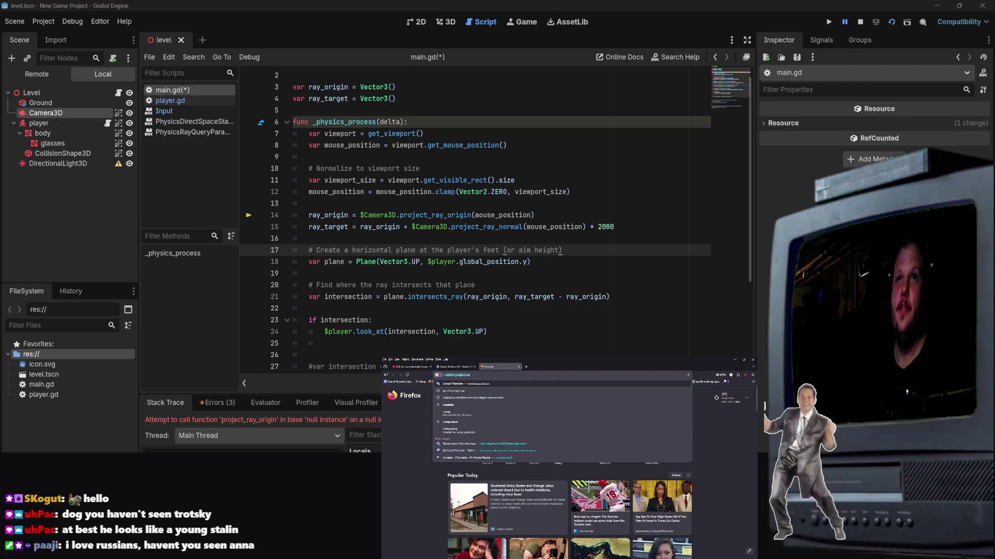
text(sky)
key(Return)
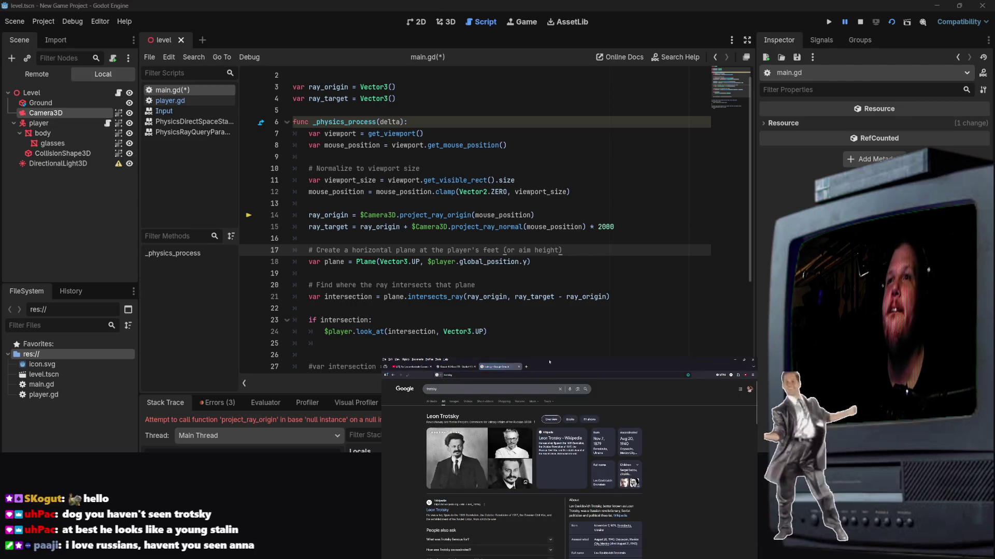
click(454, 402)
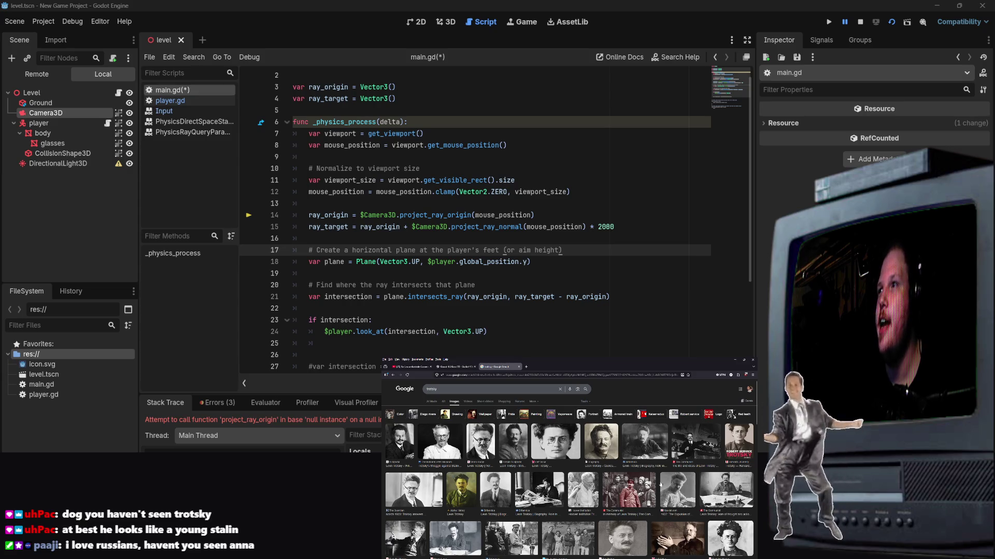
click(552, 445)
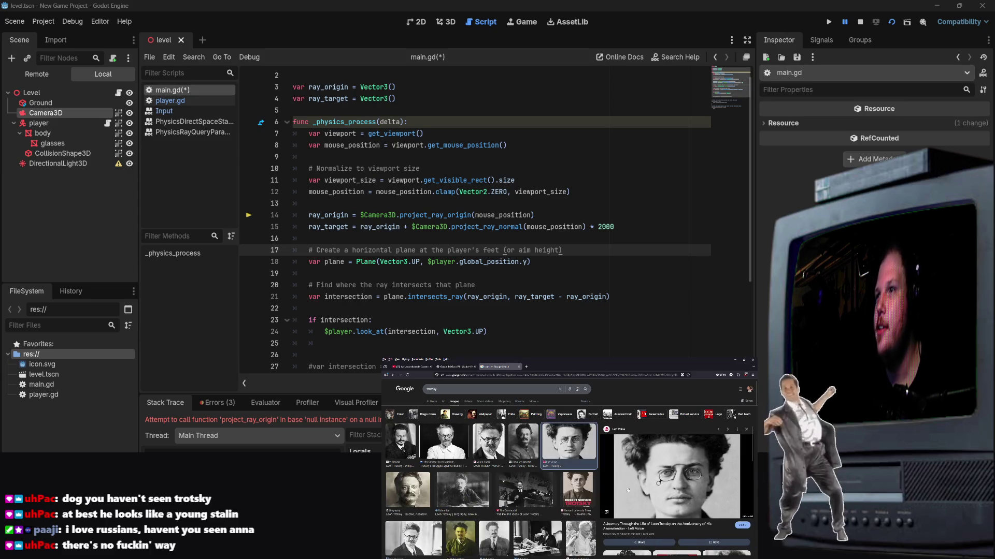
Flip between the YouTube video and Trotsky image tabs, ending on the video.
click(431, 367)
click(496, 367)
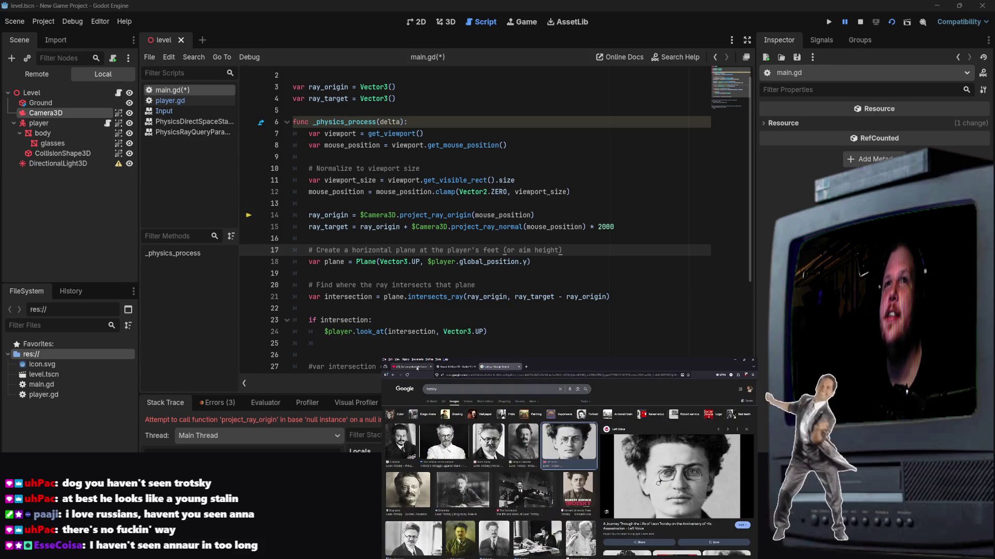
click(410, 366)
click(500, 367)
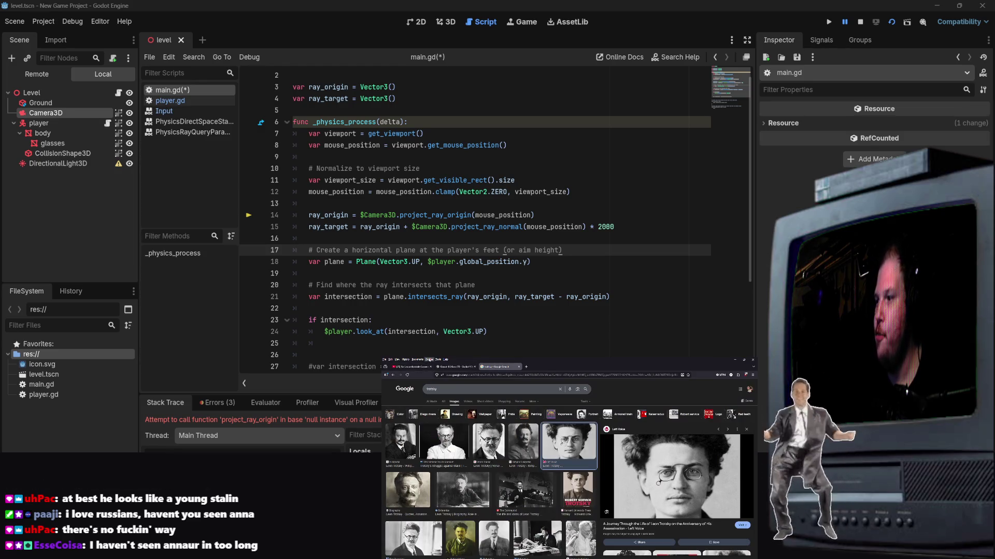
click(412, 366)
click(501, 367)
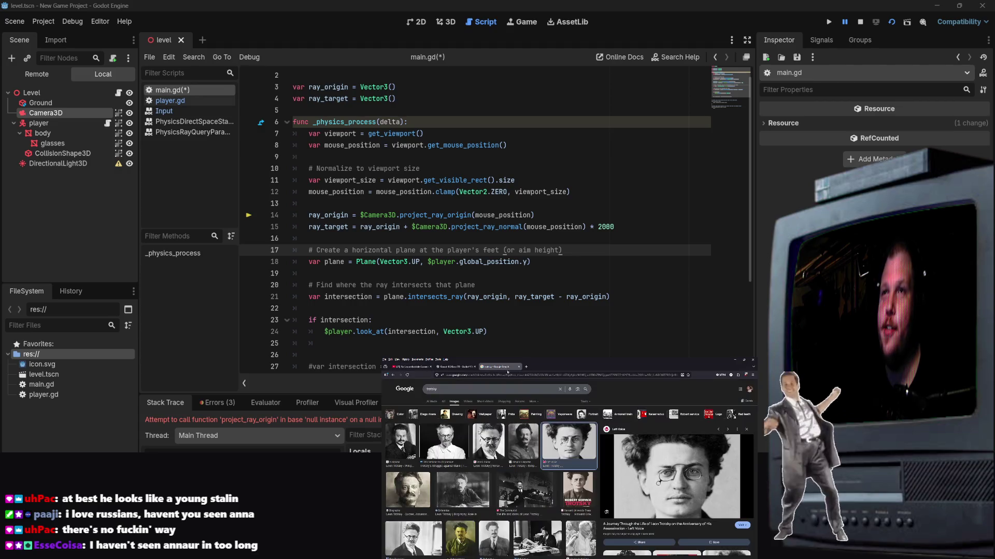
key(ctrl+1)
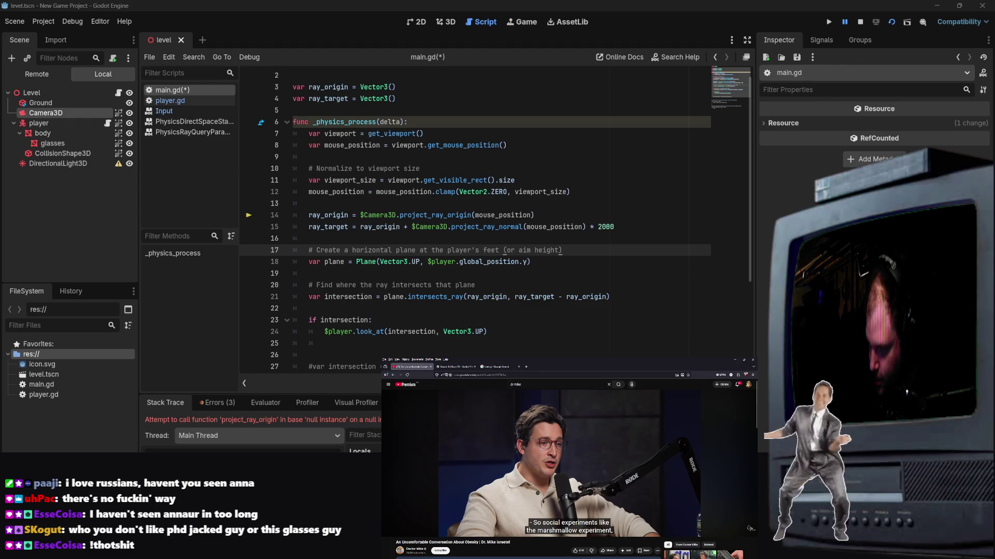
Browse further down the Trotsky image results and enlarge the round-glasses portrait.
mouse_move(692, 489)
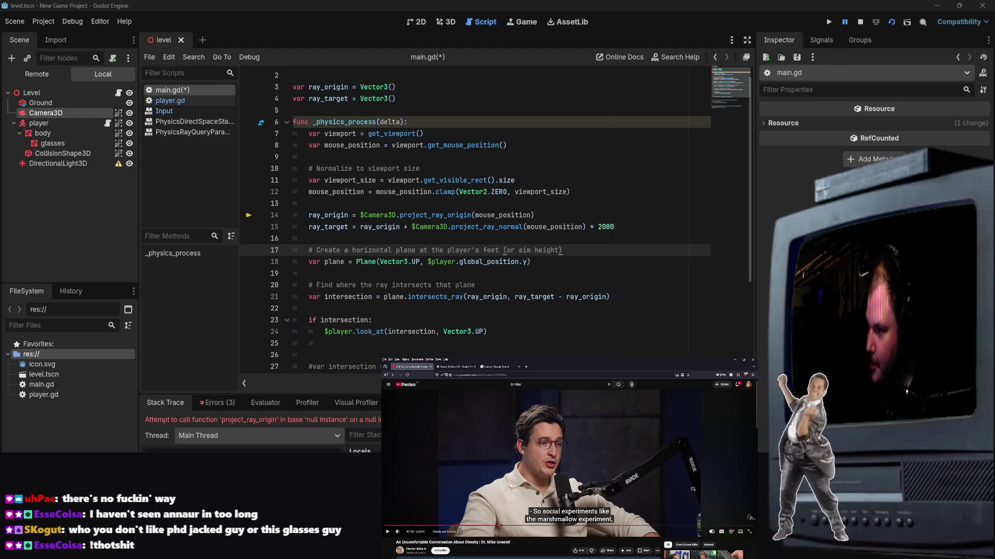
click(497, 369)
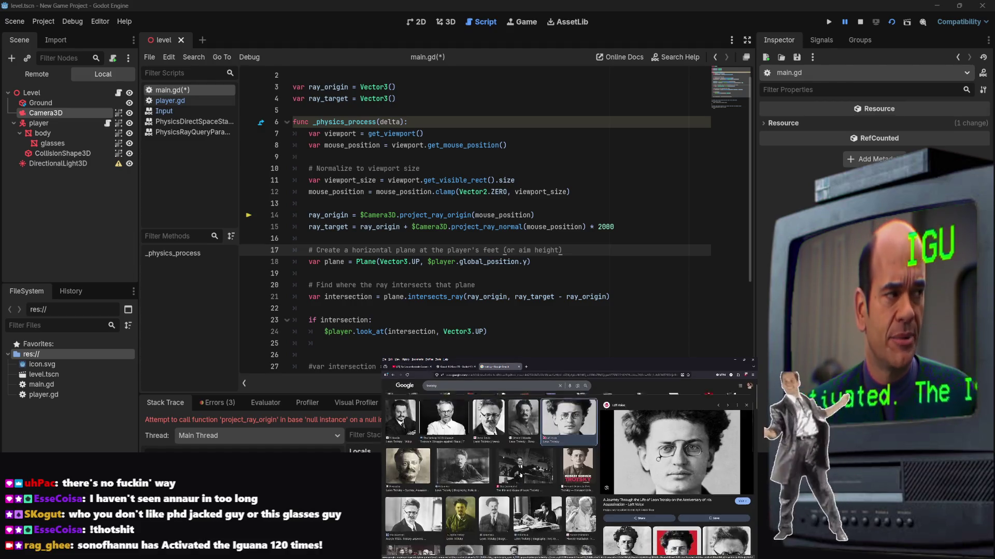
scroll(520, 447, down, 4)
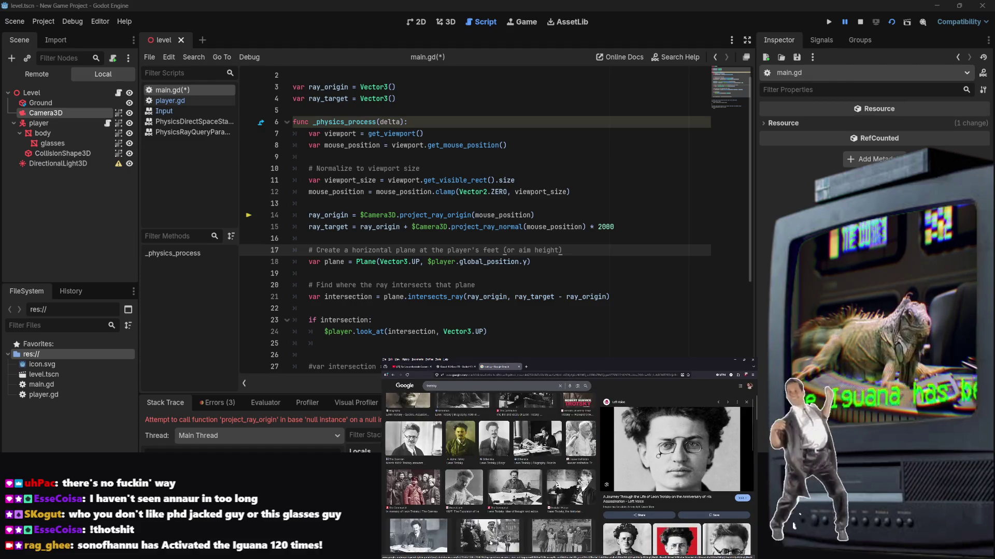
scroll(556, 519, down, 5)
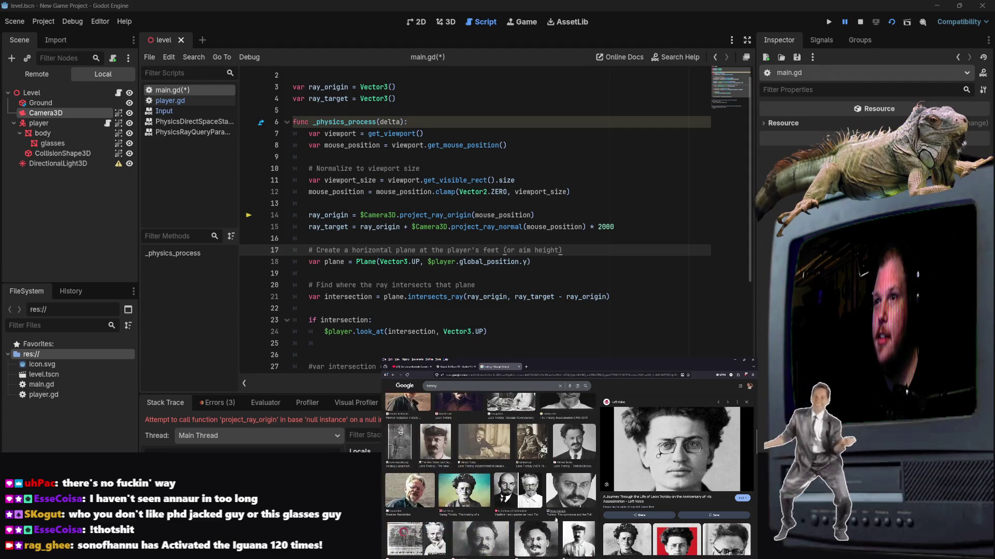
scroll(556, 520, down, 3)
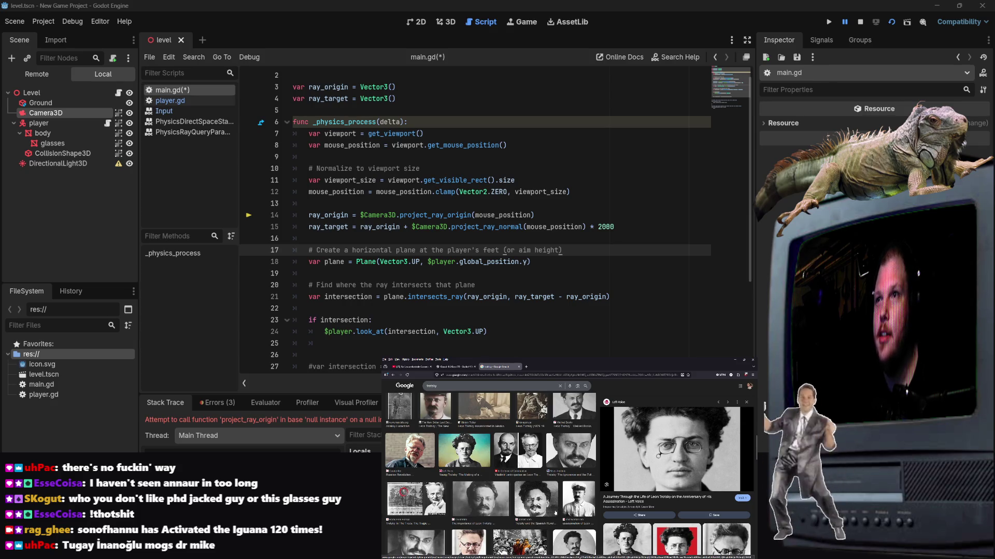
scroll(556, 513, down, 3)
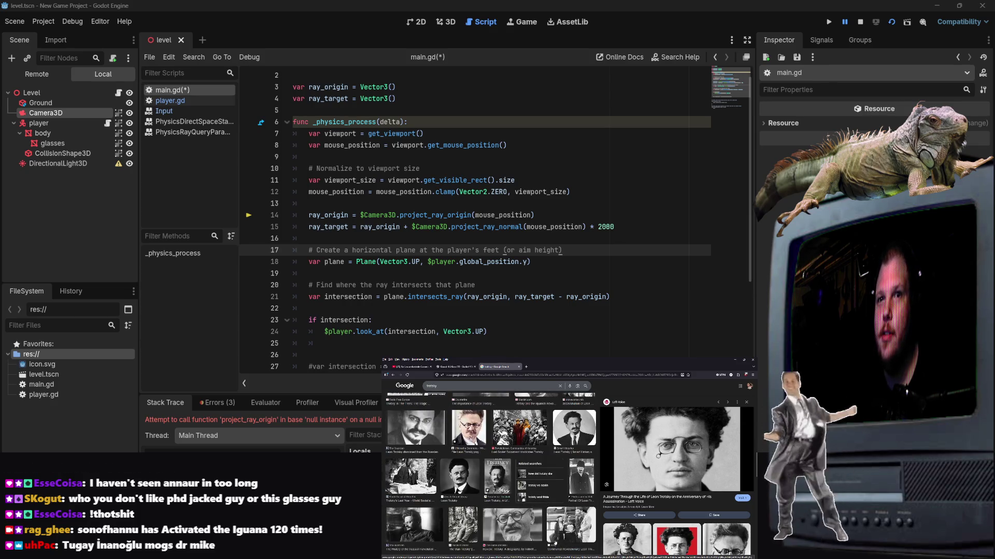
scroll(553, 545, down, 3)
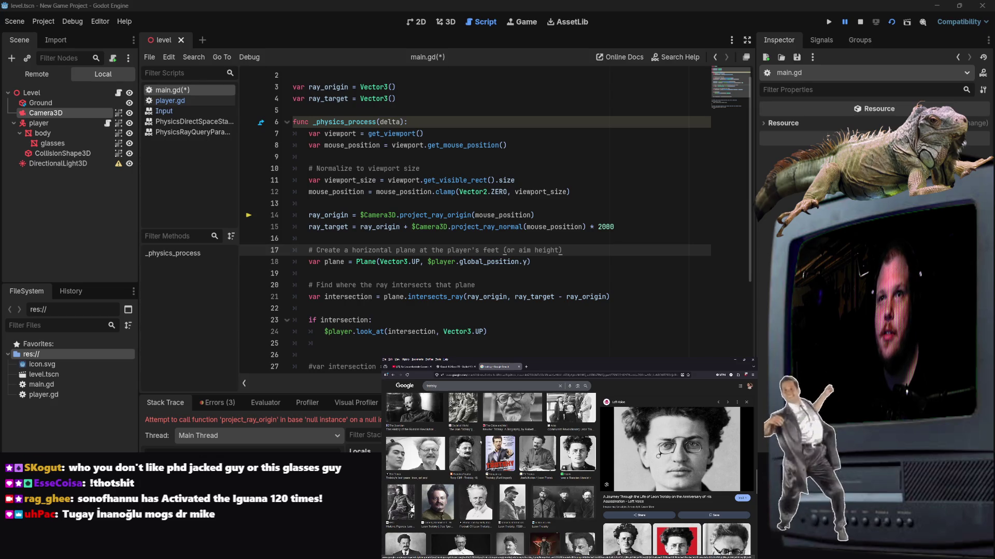
scroll(466, 515, down, 3)
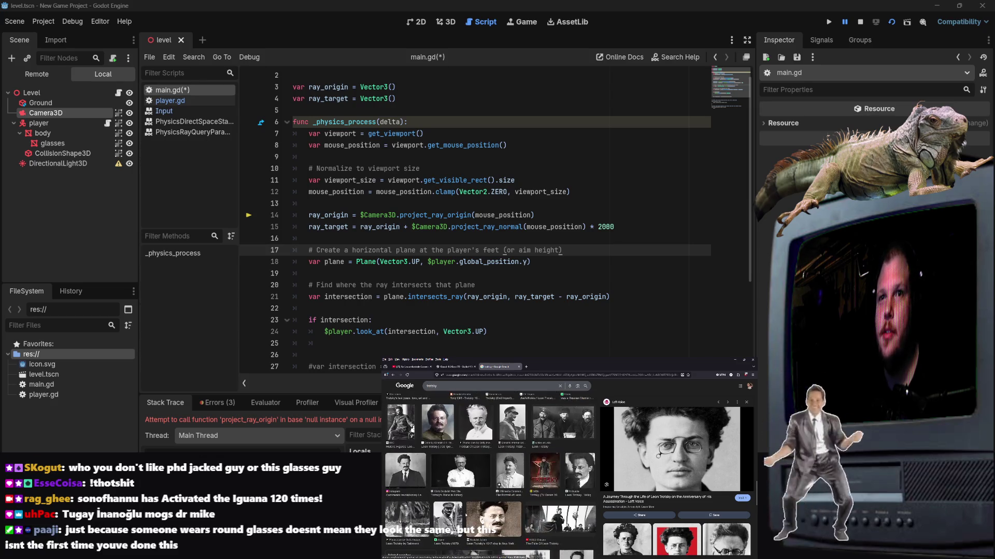
scroll(466, 515, down, 3)
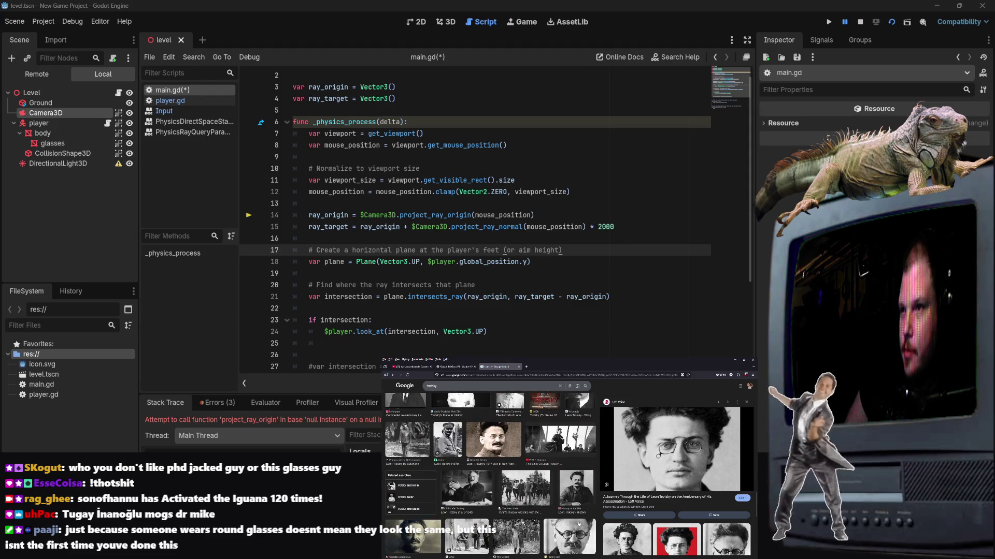
scroll(578, 524, down, 2)
scroll(673, 493, down, 5)
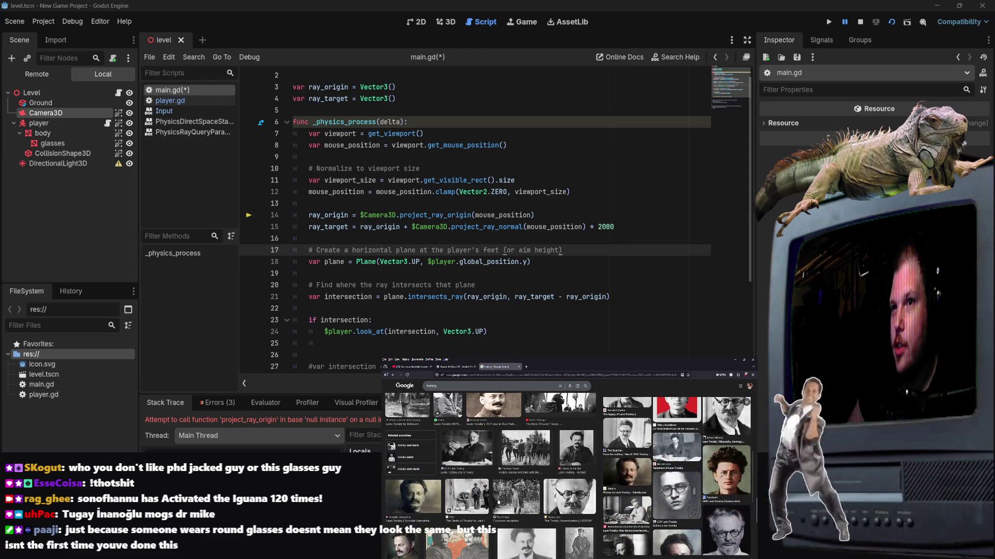
scroll(498, 502, down, 3)
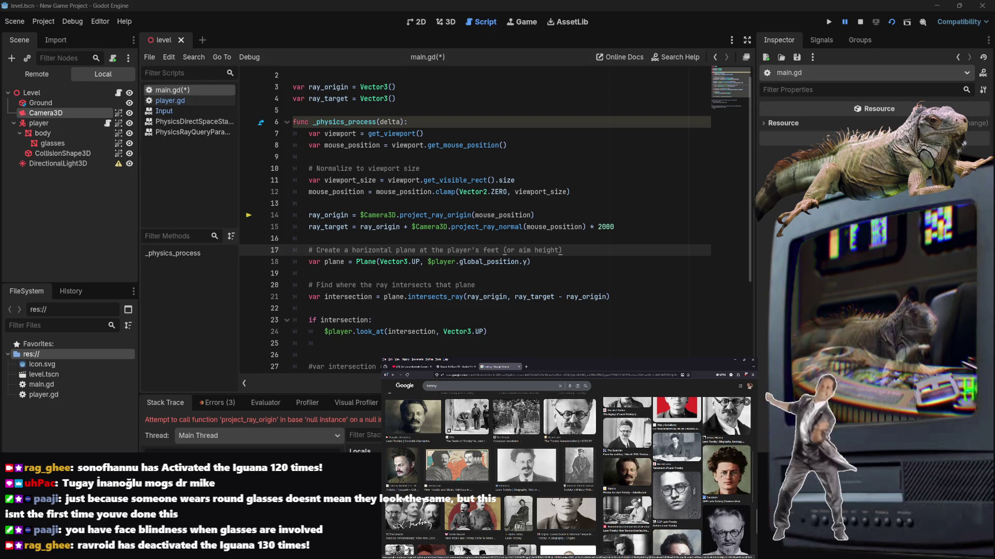
click(659, 479)
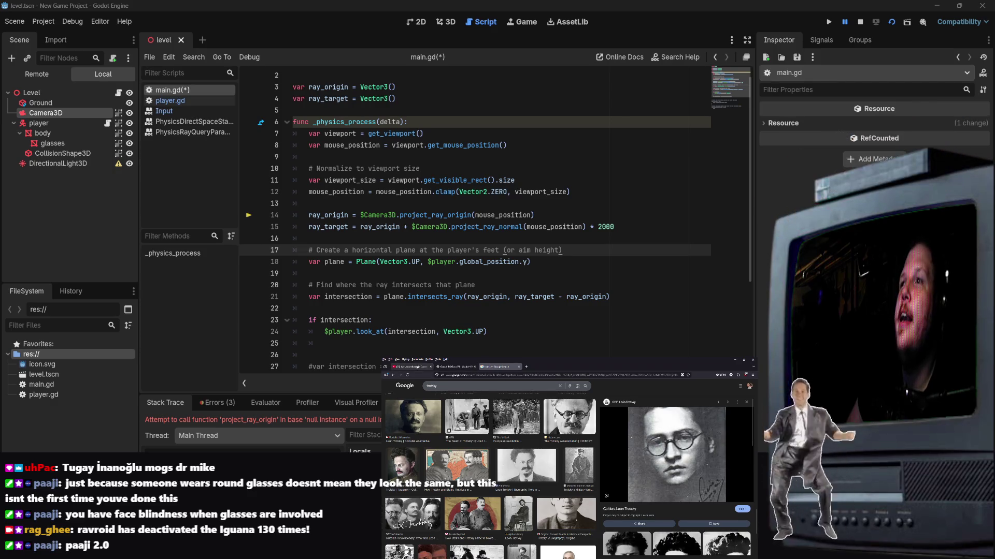
Flip between the video and image tabs, then scroll the preview panel.
click(418, 367)
click(506, 367)
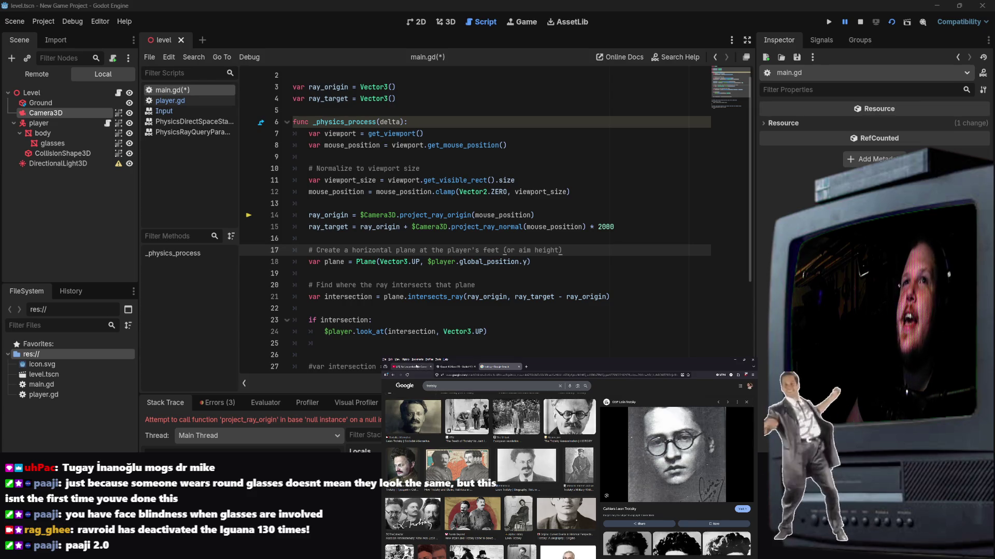
click(418, 367)
click(497, 366)
click(422, 369)
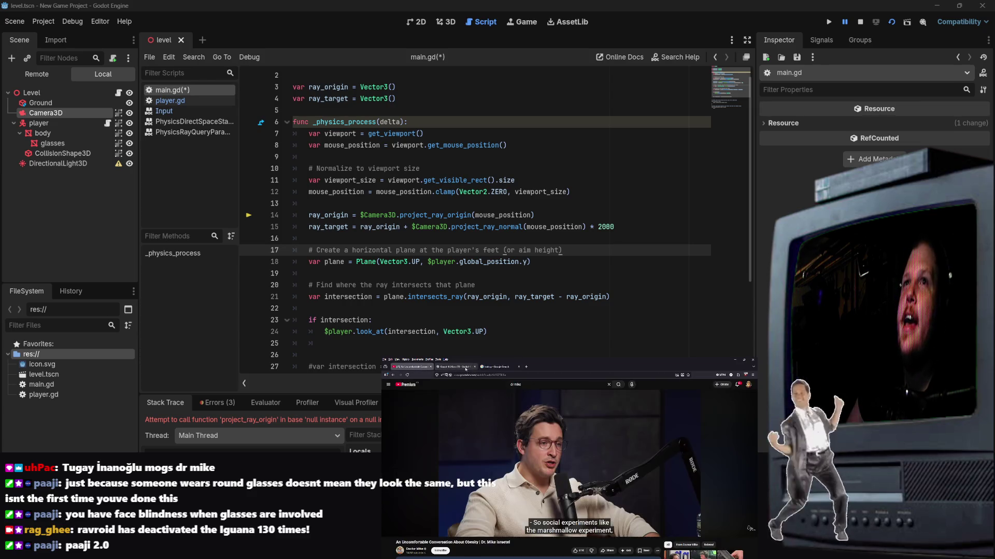
click(494, 368)
scroll(674, 476, down, 5)
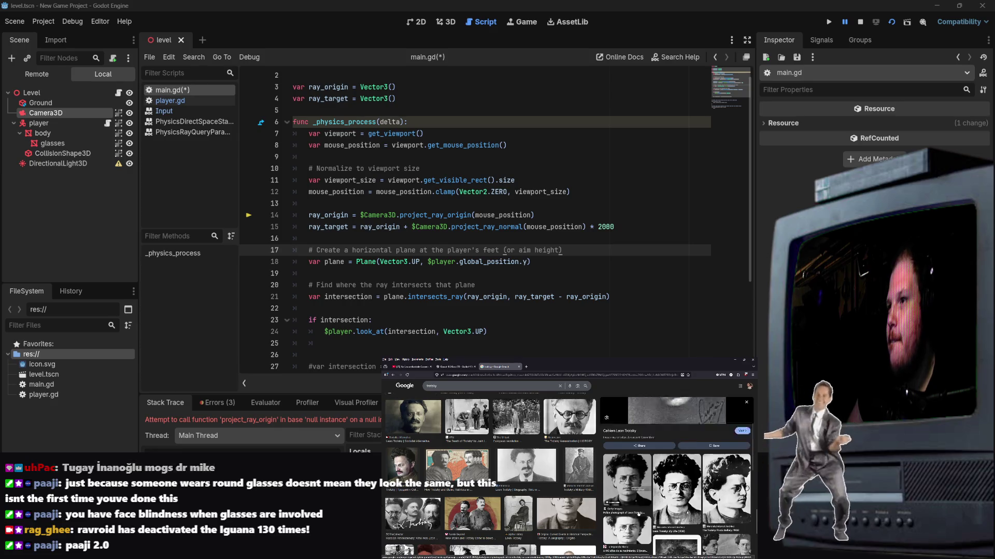
scroll(638, 513, down, 3)
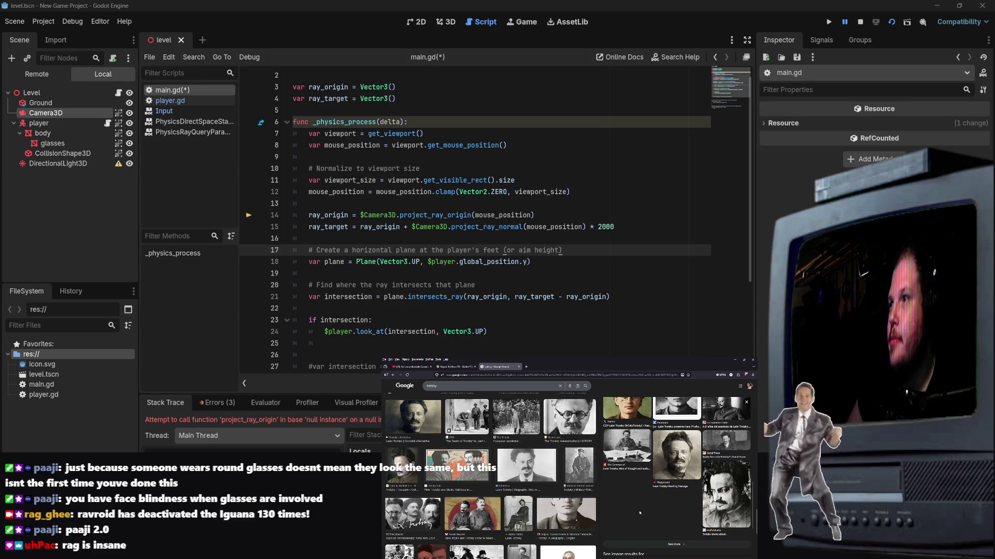
scroll(568, 494, down, 3)
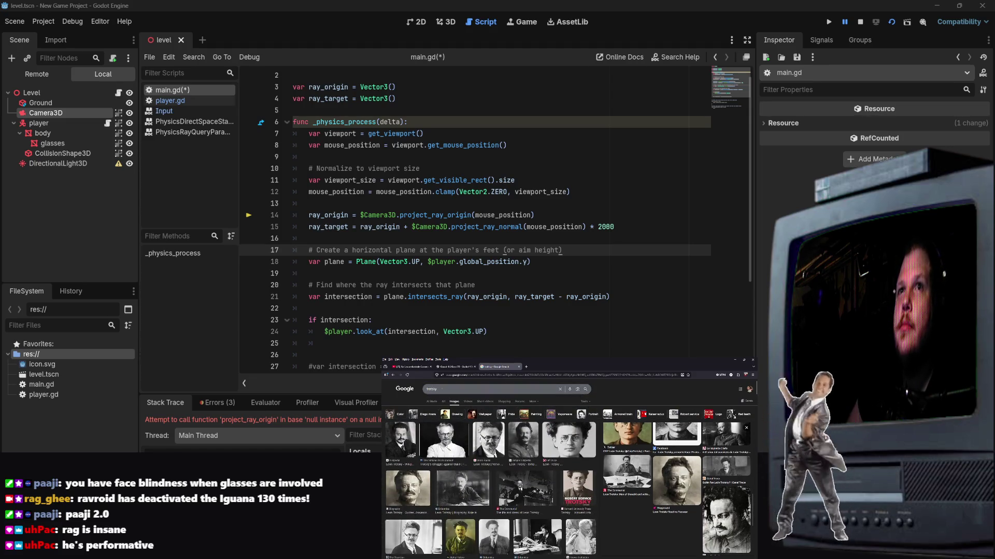
Image-search 'dr mike', open its Wikipedia result in a new tab, then return to YouTube.
text(dr m)
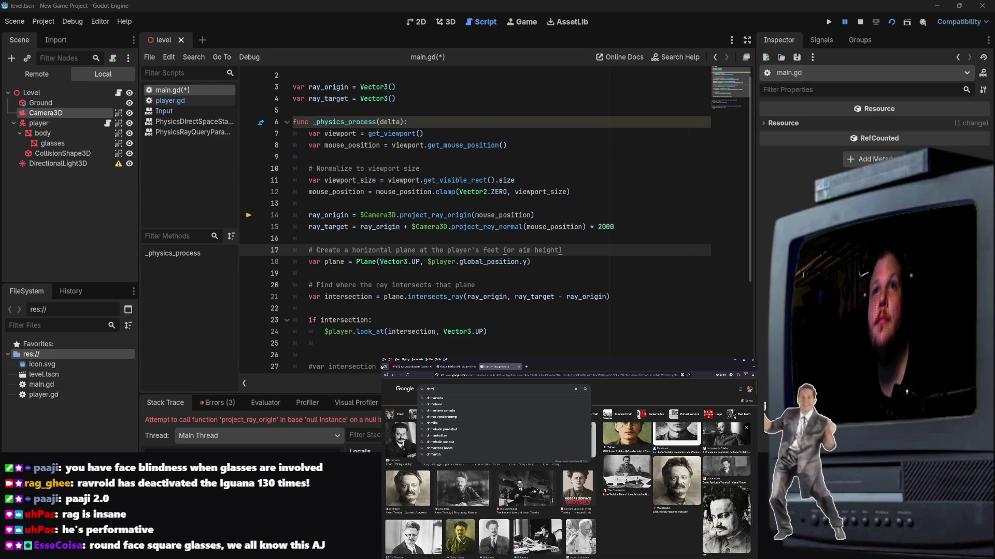
text(ike)
key(Return)
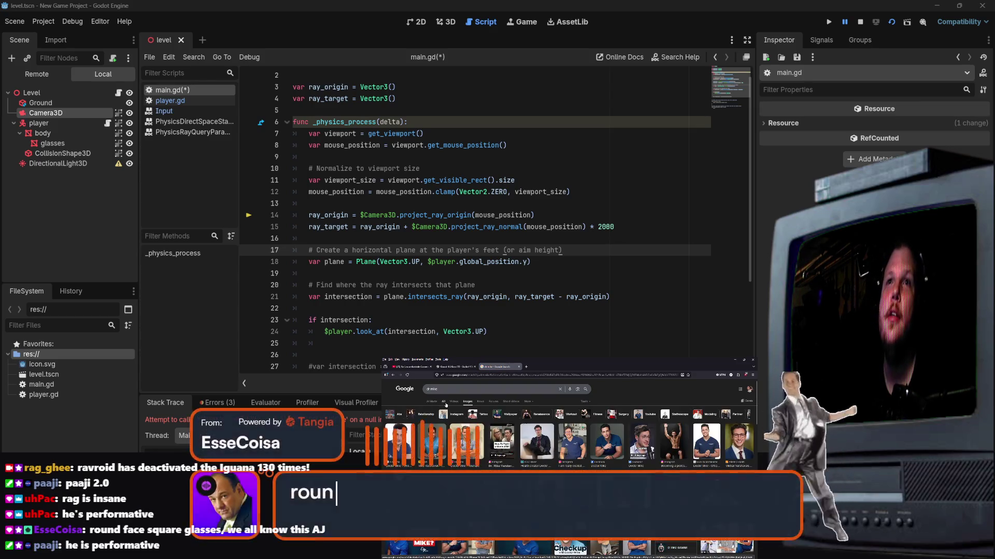
click(738, 441)
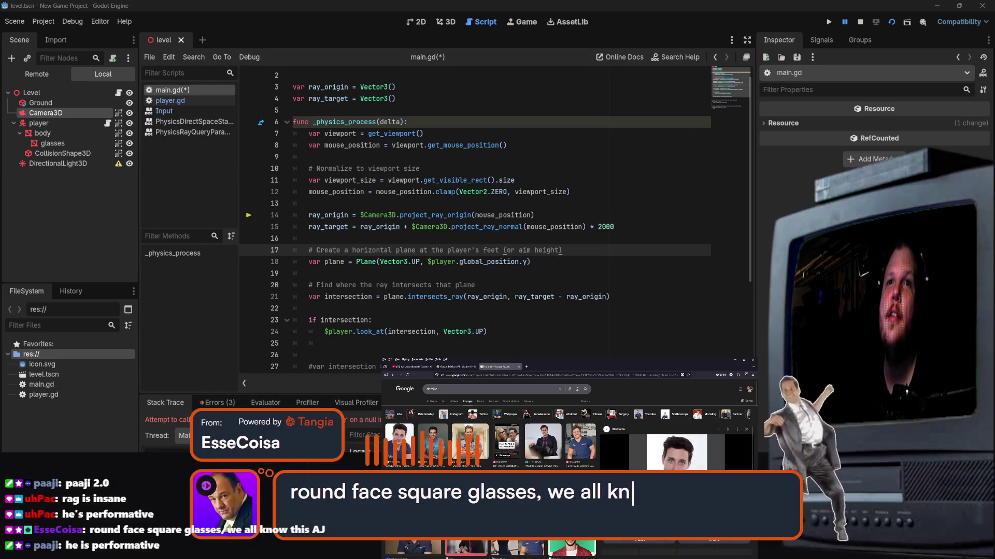
click(676, 451)
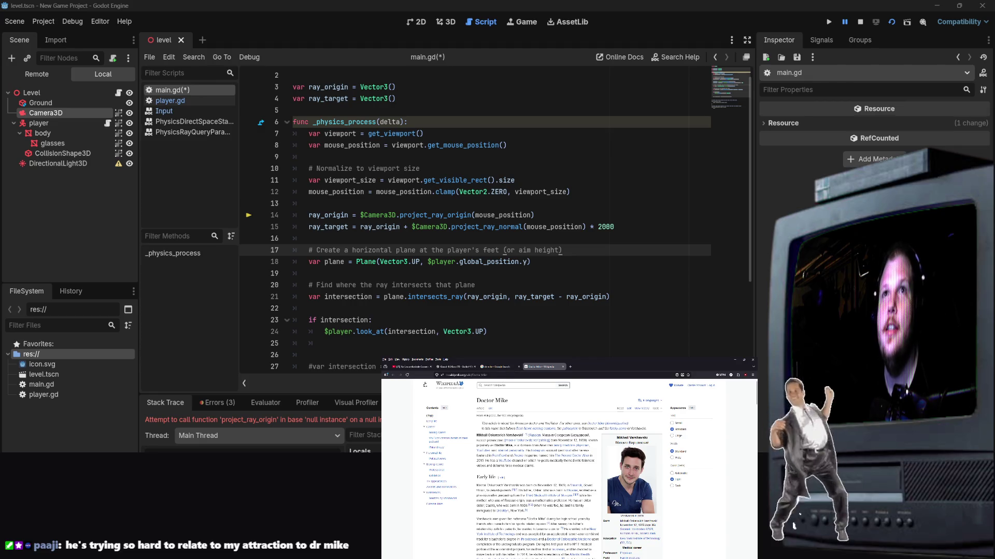
click(420, 367)
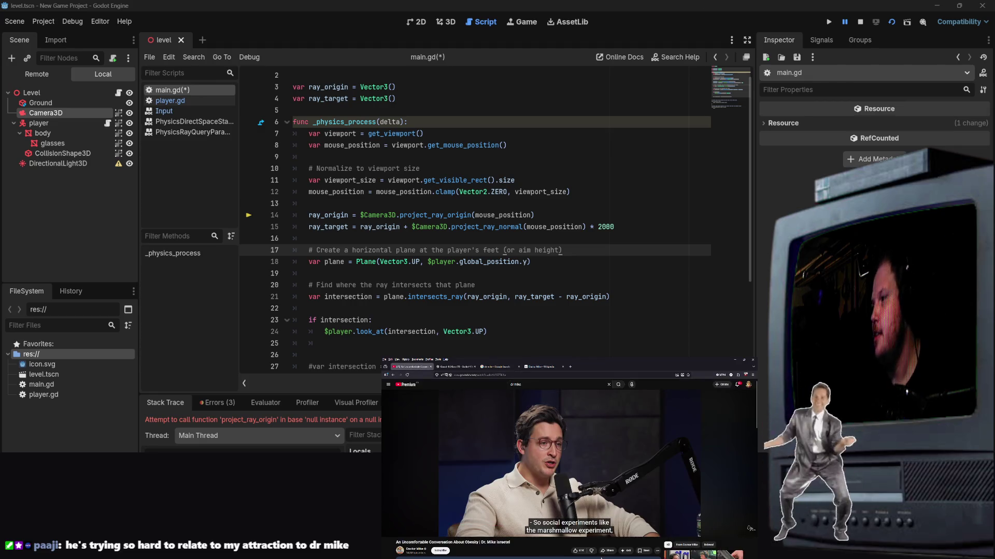
Return to the Wikipedia article and enlarge its infobox portrait in the media viewer.
mouse_move(693, 489)
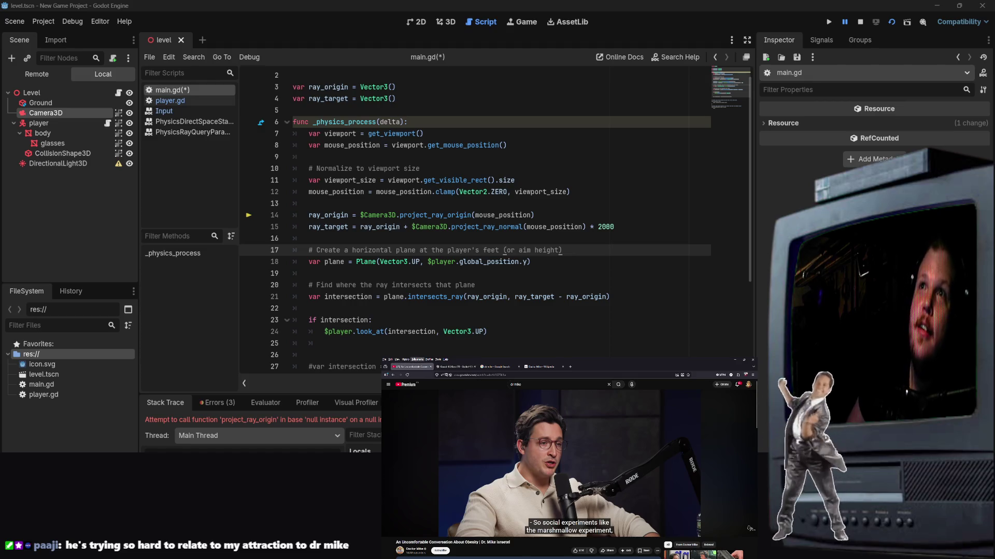
click(541, 366)
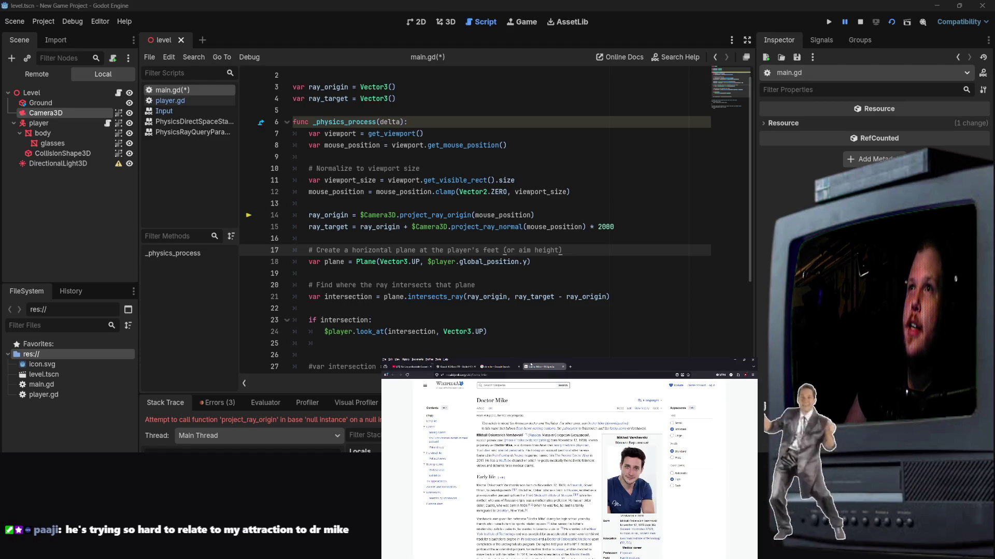
click(622, 482)
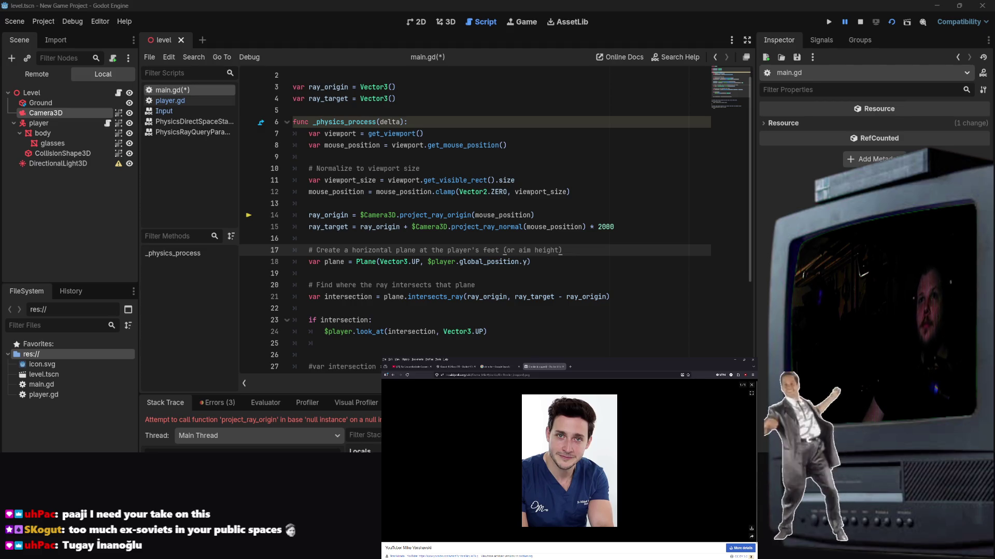
Run a Google search for another person's full name.
click(502, 374)
text(Tugay İnanoğlu)
key(alt+Return)
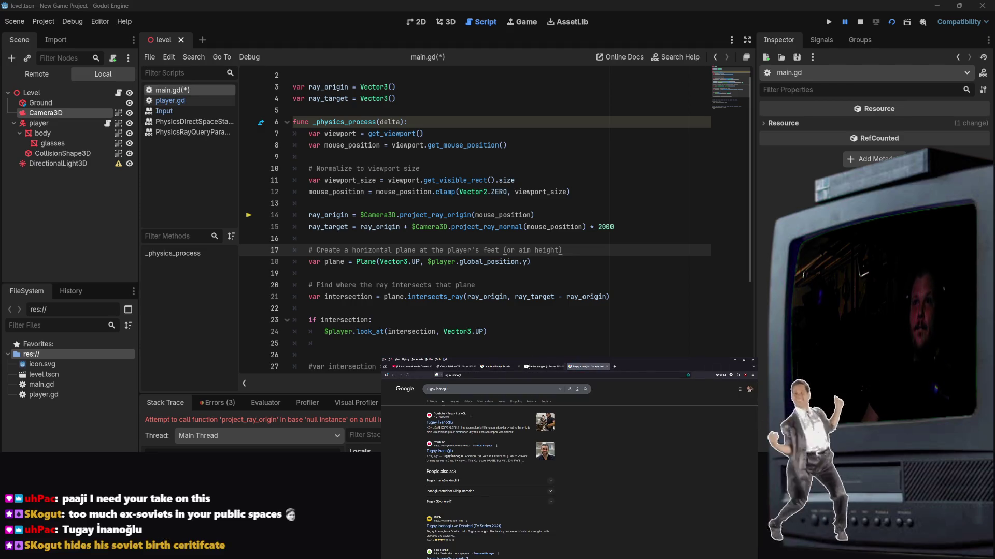
Switch to image results and preview the first thumbnail.
click(454, 402)
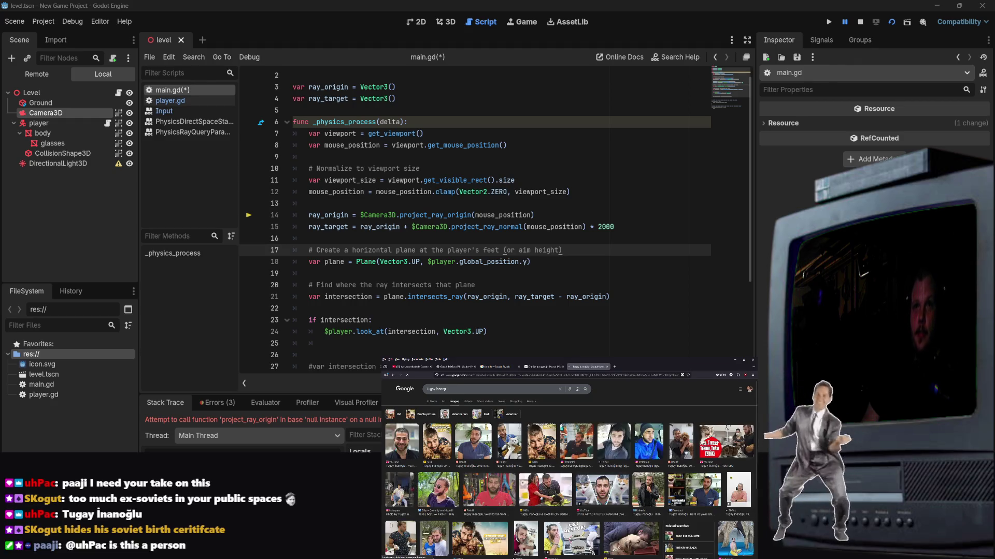
click(401, 444)
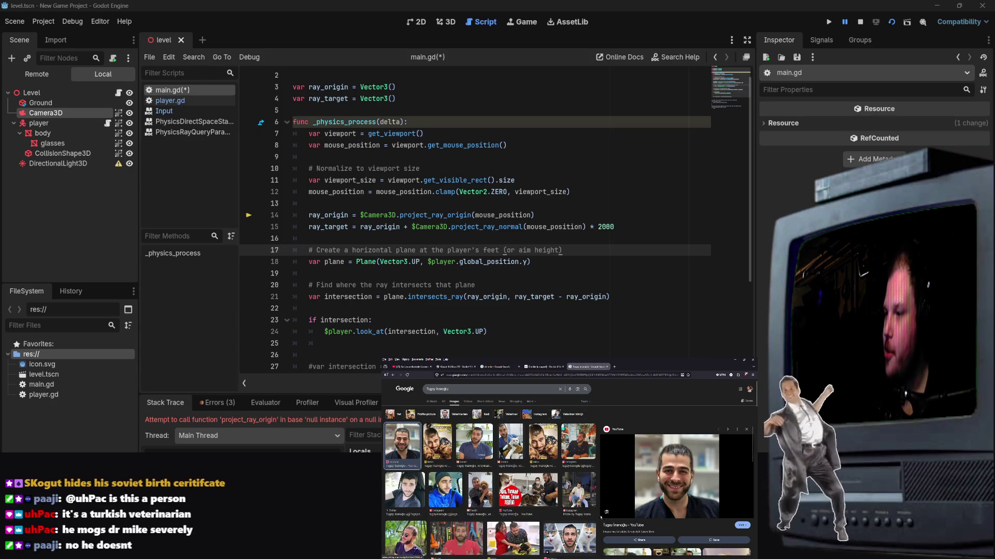
scroll(490, 482, down, 3)
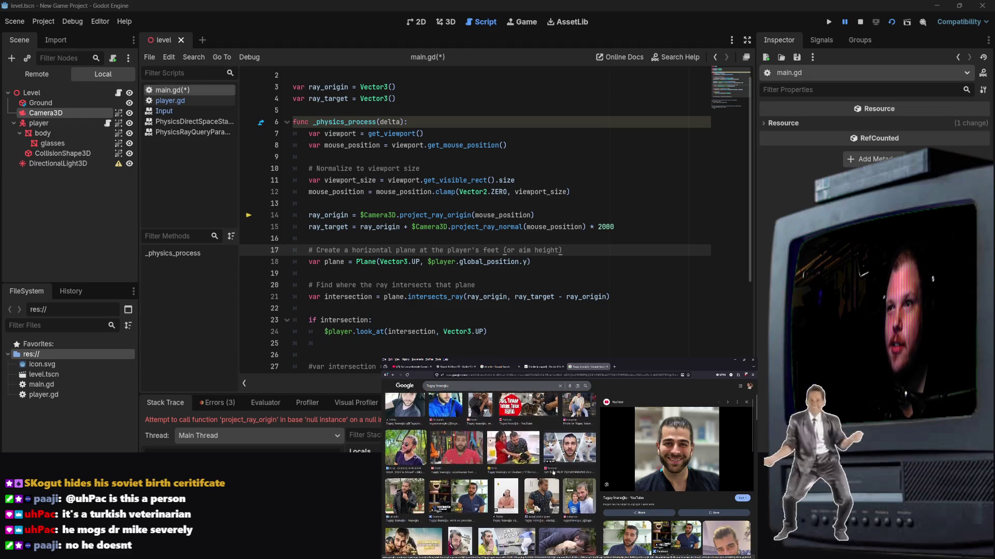
scroll(552, 476, down, 1)
scroll(552, 476, up, 1)
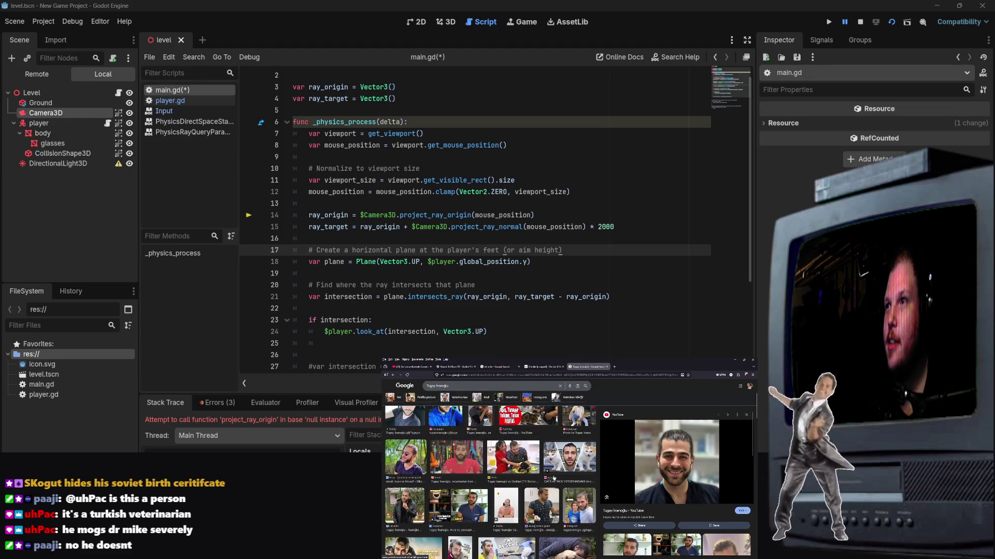
scroll(554, 476, up, 1)
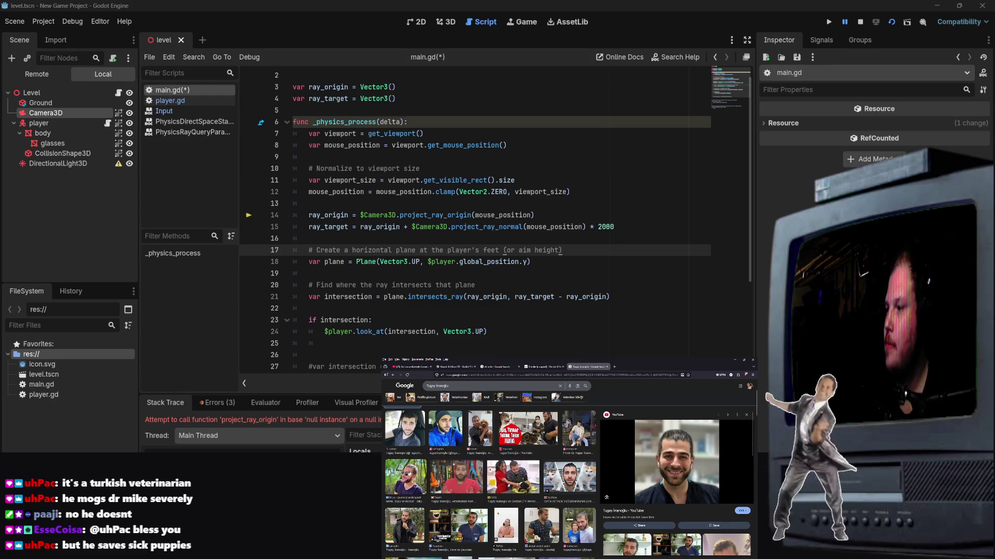
scroll(461, 437, up, 3)
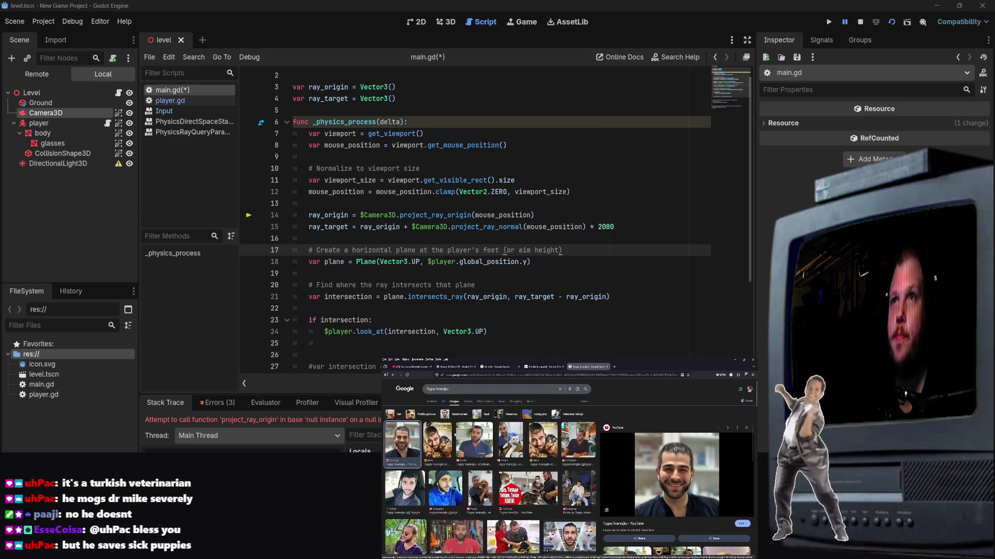
scroll(462, 437, down, 2)
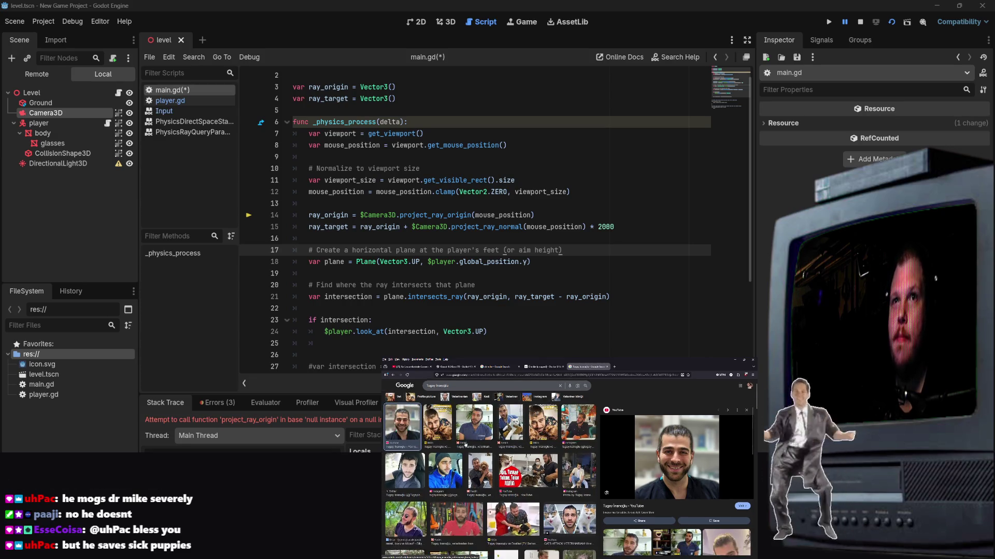
scroll(464, 441, up, 2)
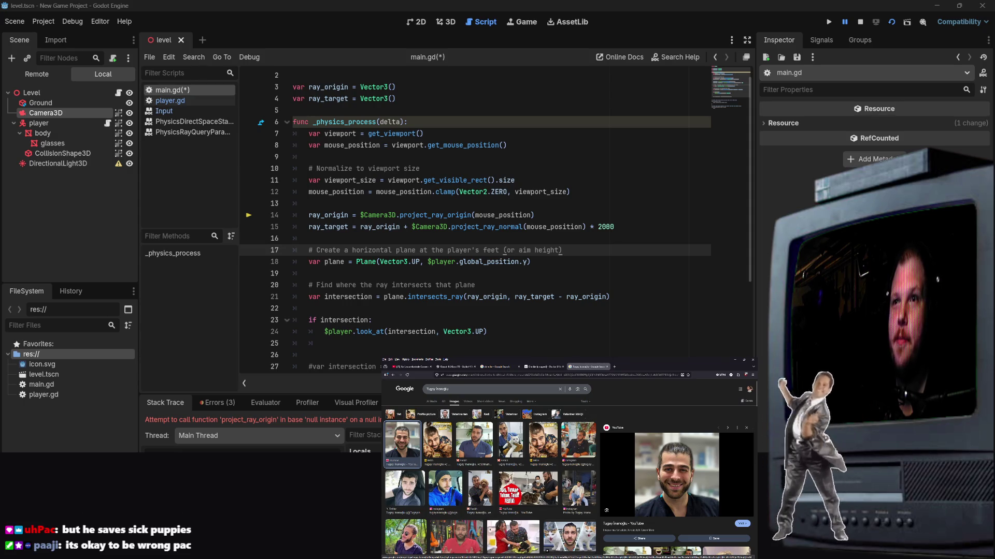
Preview the cat video, TikTok dog video, Instagram beach photo, then the IMDb dog photo.
click(554, 504)
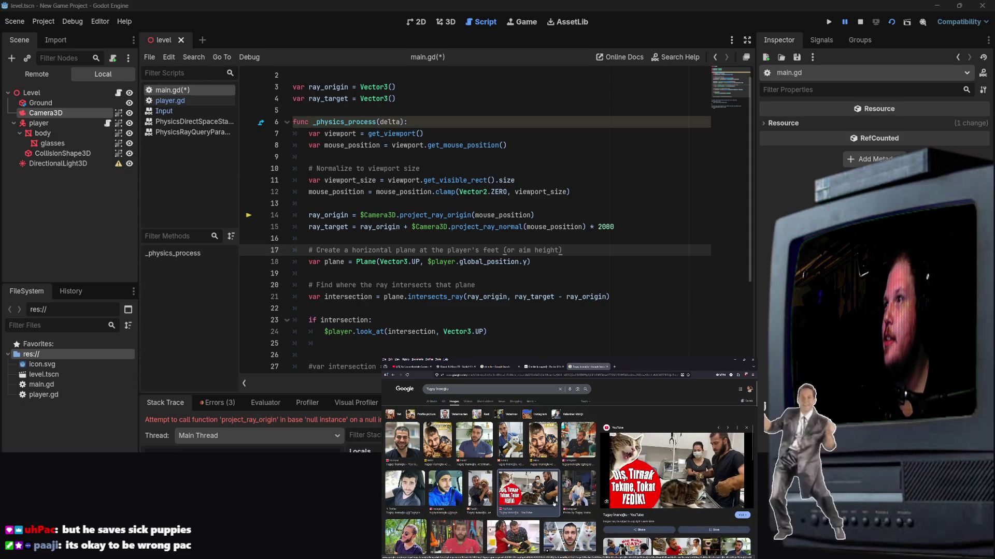
scroll(553, 503, down, 4)
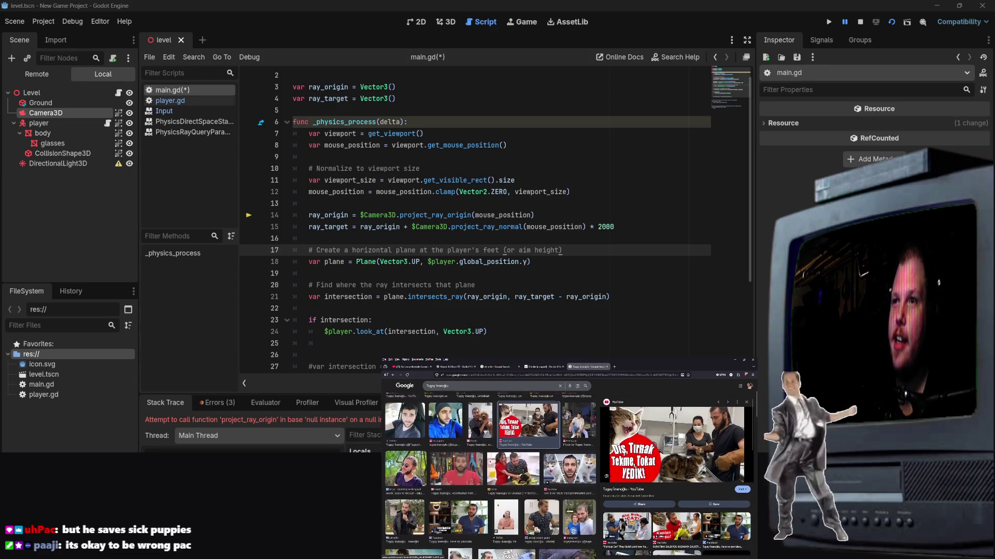
scroll(536, 483, down, 3)
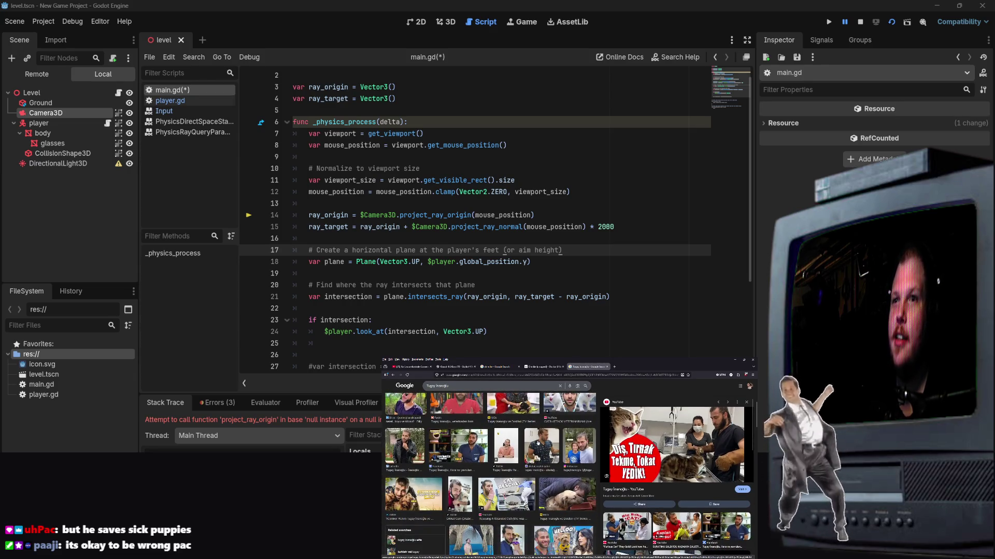
click(512, 541)
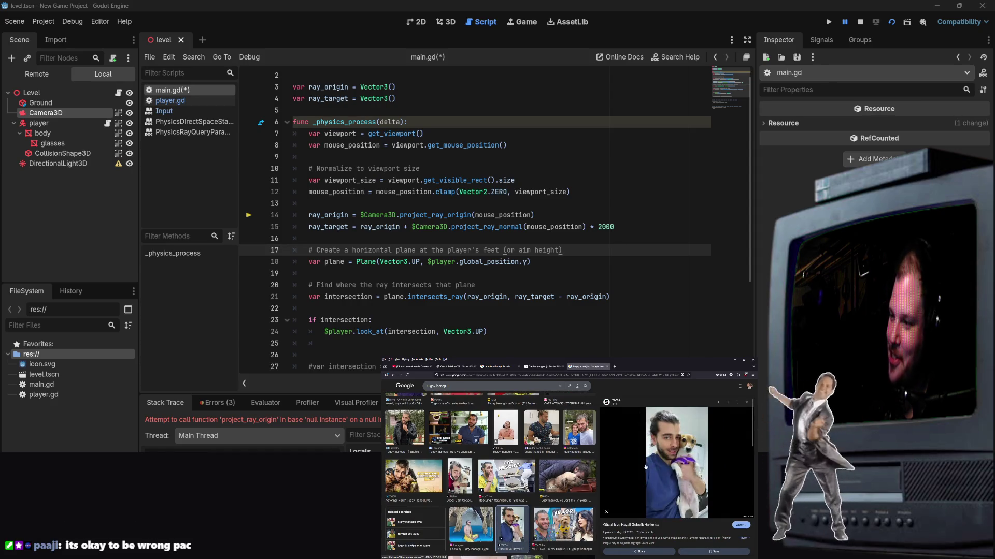
scroll(487, 464, down, 1)
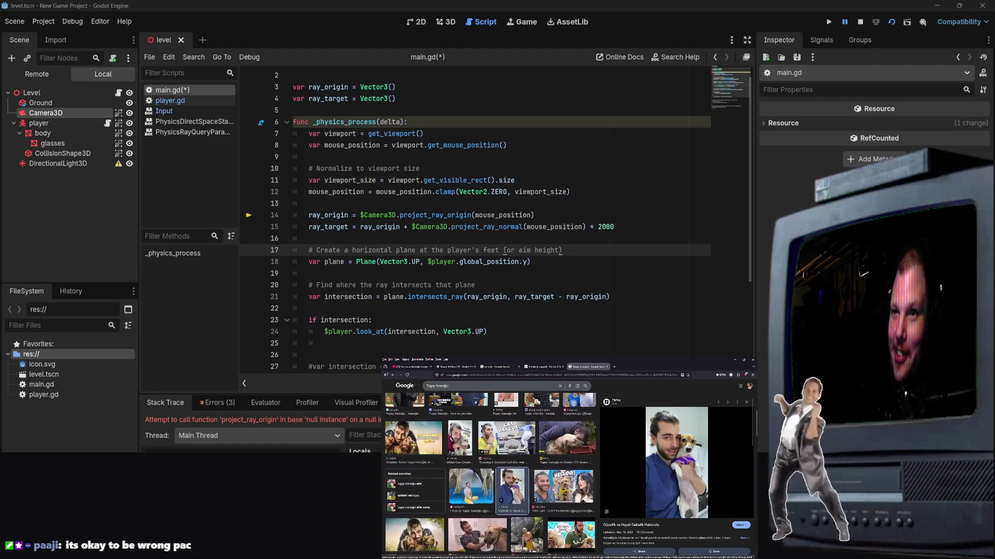
click(471, 484)
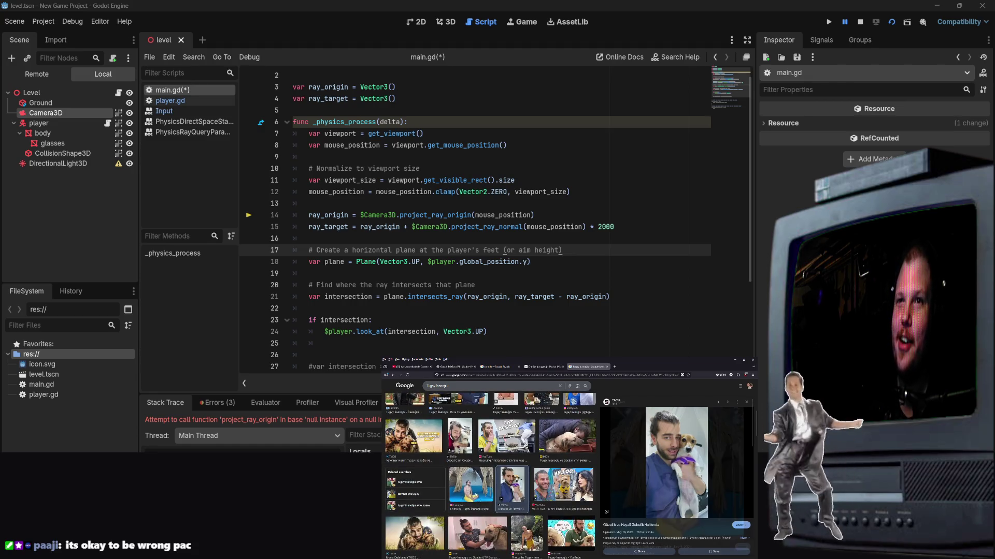
scroll(516, 514, down, 2)
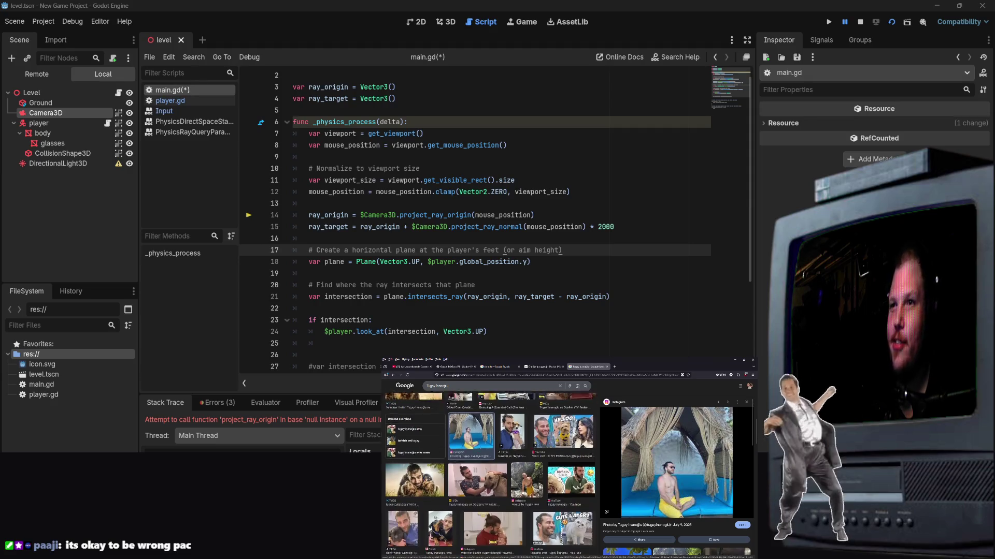
click(477, 472)
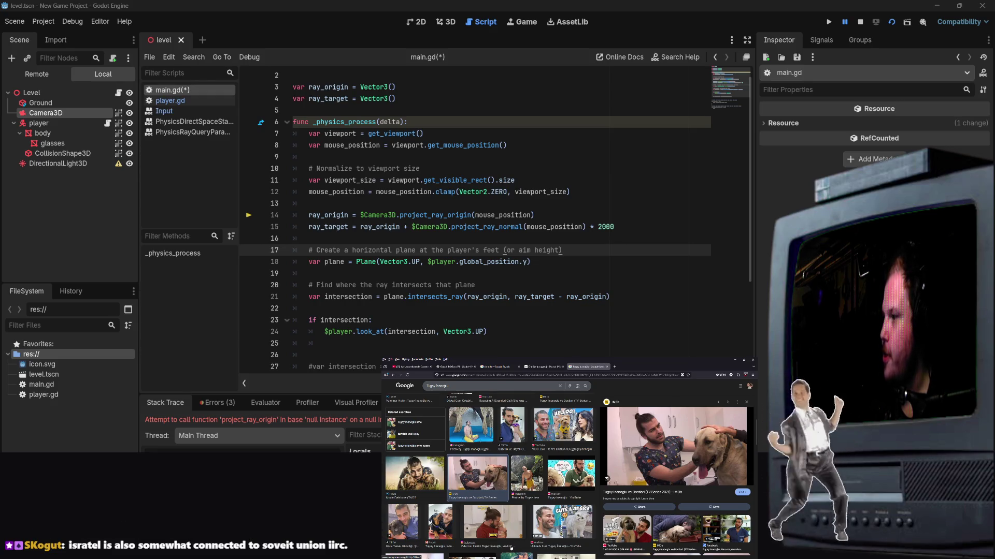
scroll(489, 482, up, 5)
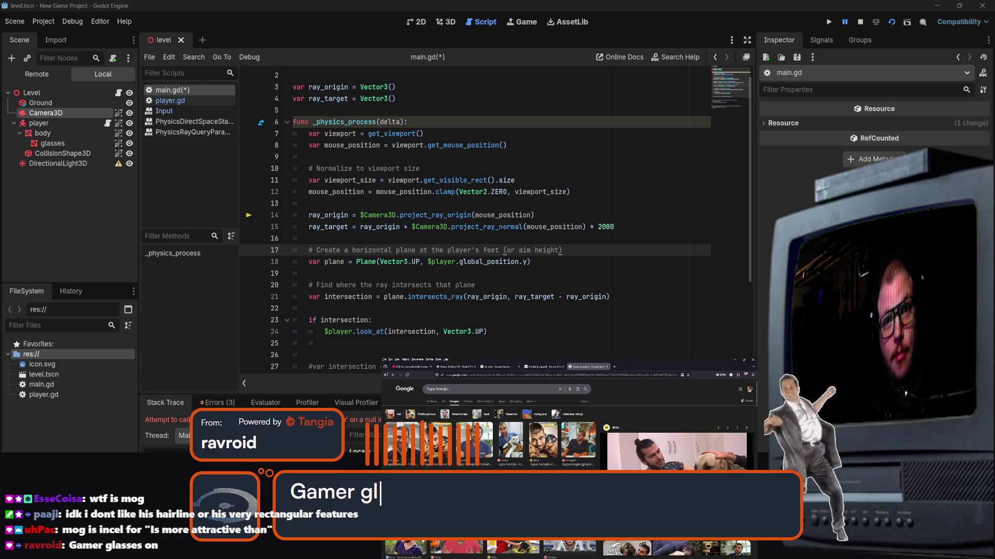
click(440, 389)
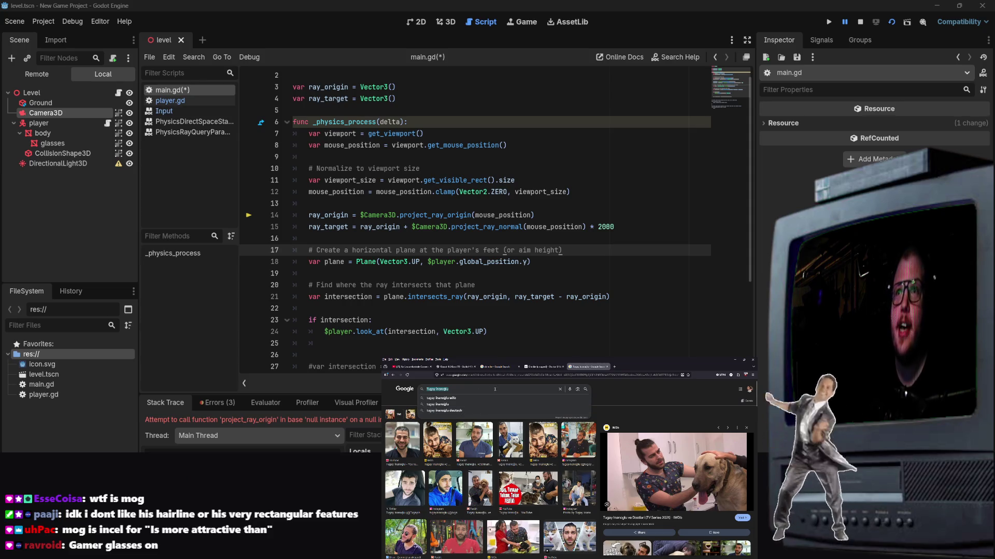
Image-search a different person and preview the Instagram and Robb Report results.
text(salt b)
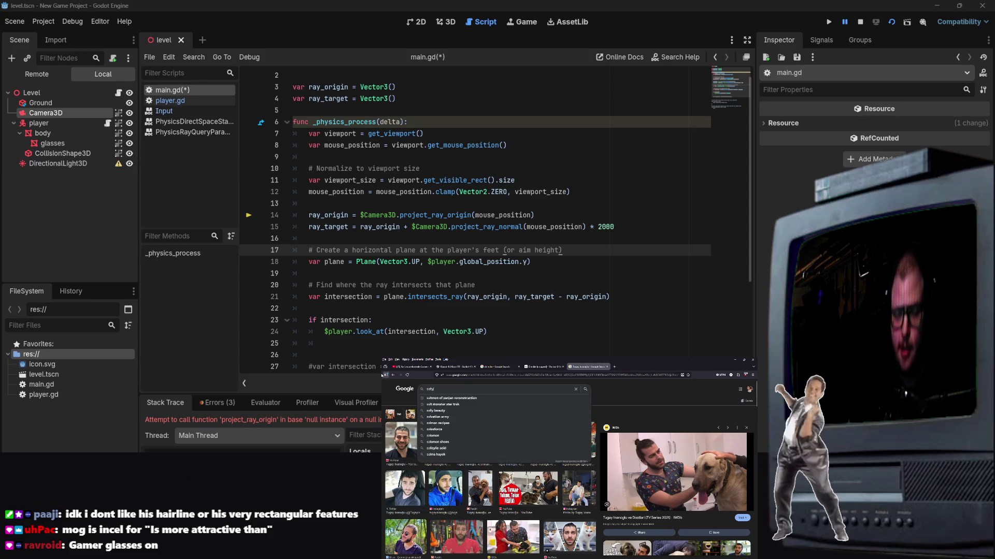
text(ae)
key(Return)
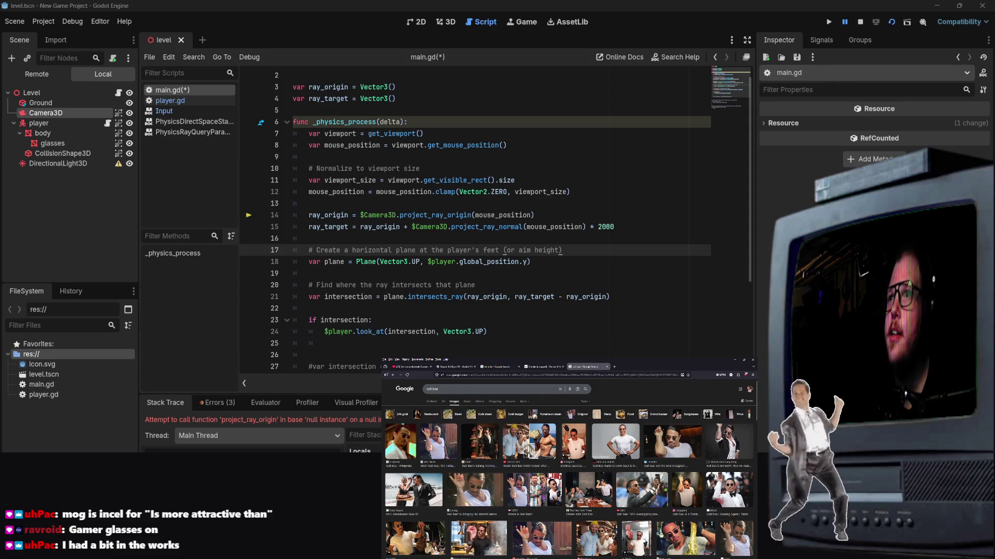
click(582, 449)
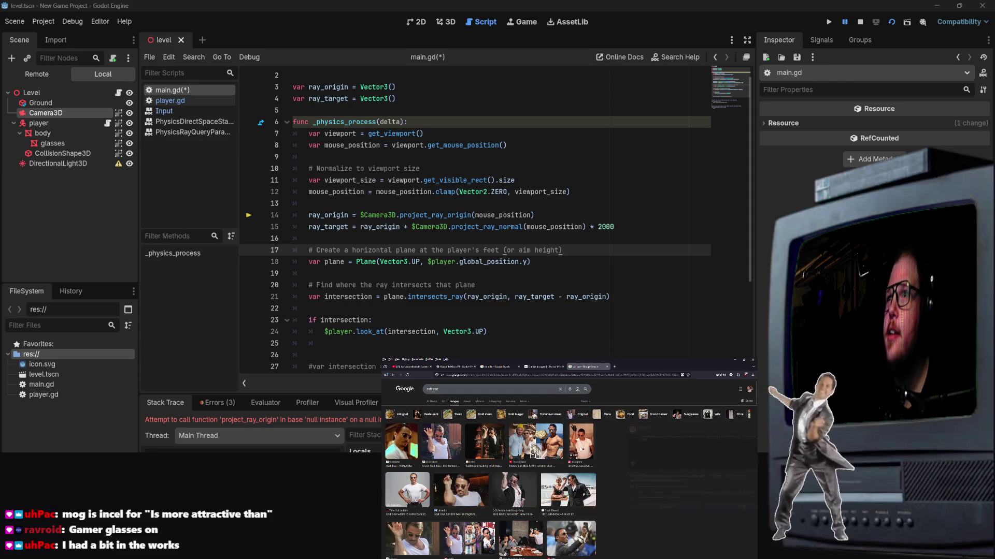
click(564, 515)
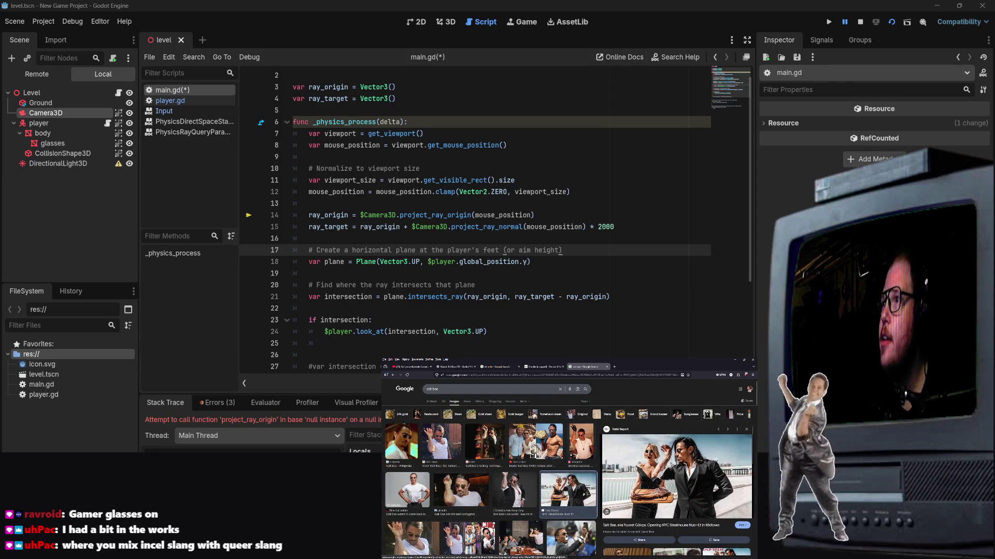
Preview the LinkedIn result, close the preview, and go back to the earlier image results.
scroll(489, 487, down, 2)
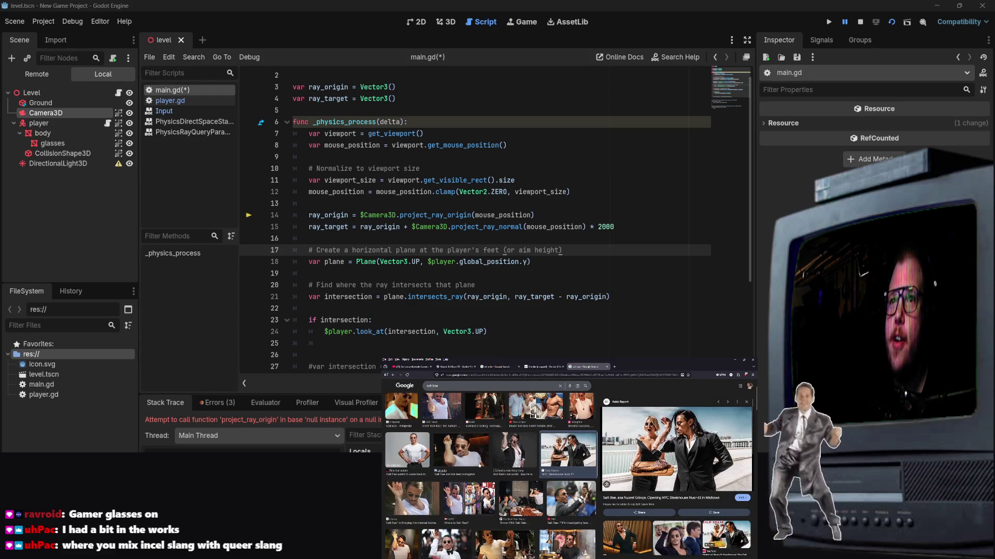
click(460, 454)
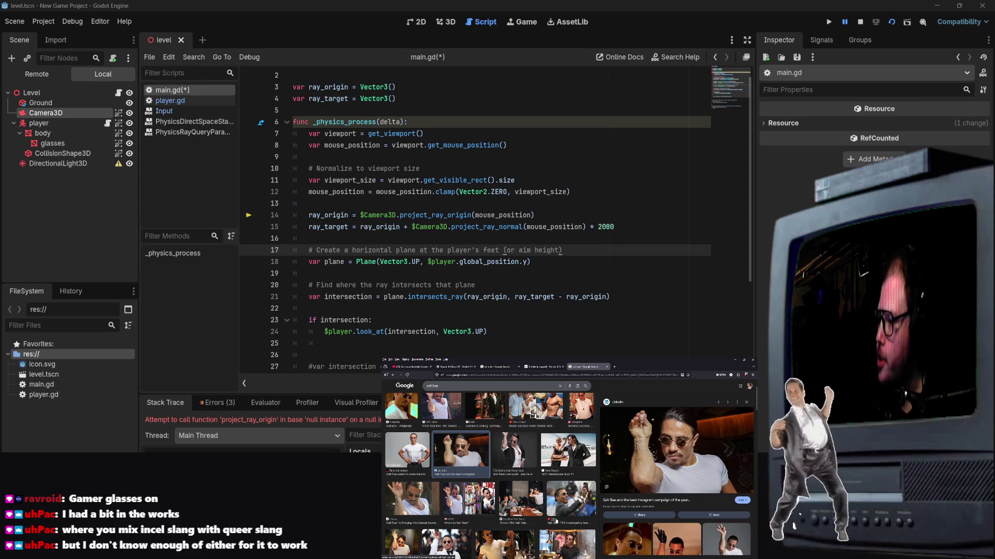
key(Escape)
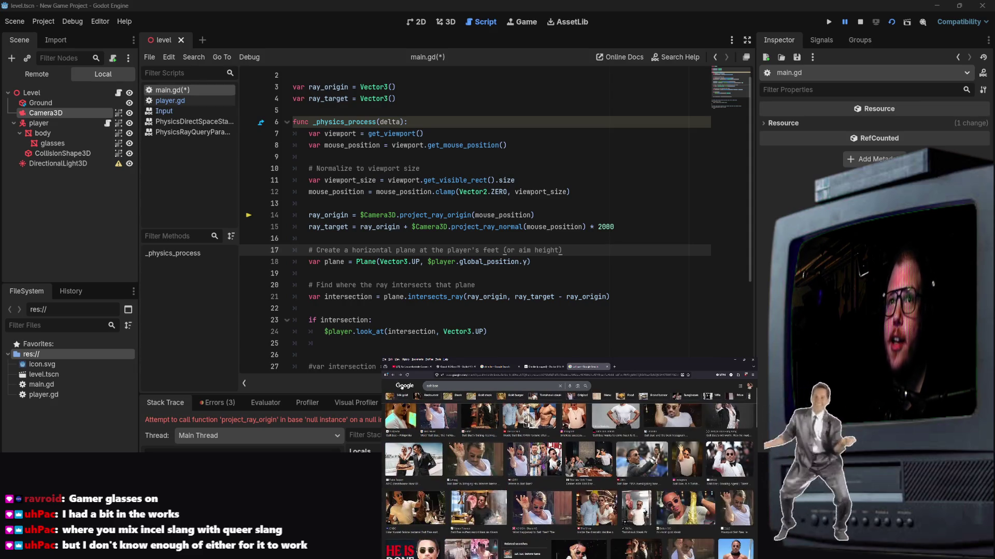
key(alt+Left)
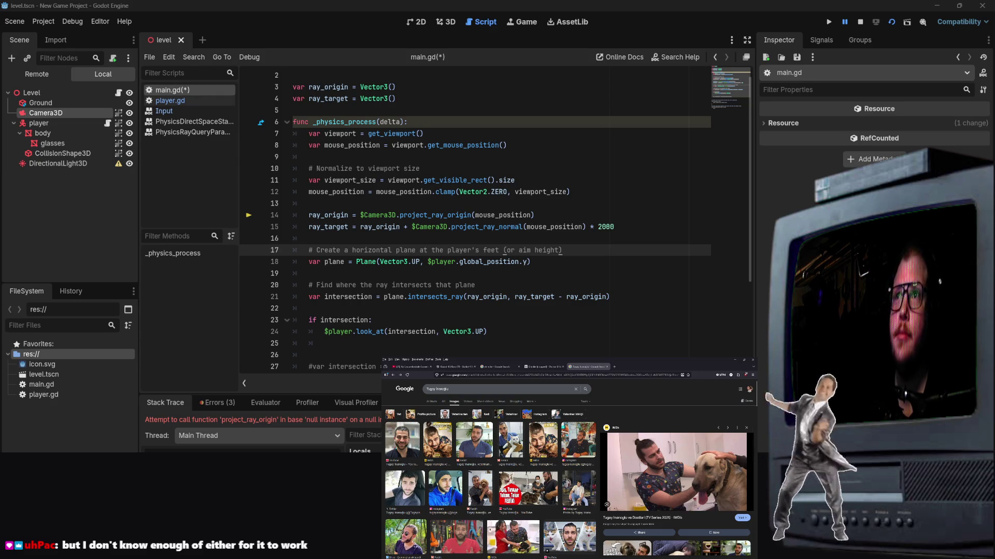
Close the Google Images, Wikimedia image and Google Search tabs.
scroll(567, 466, down, 3)
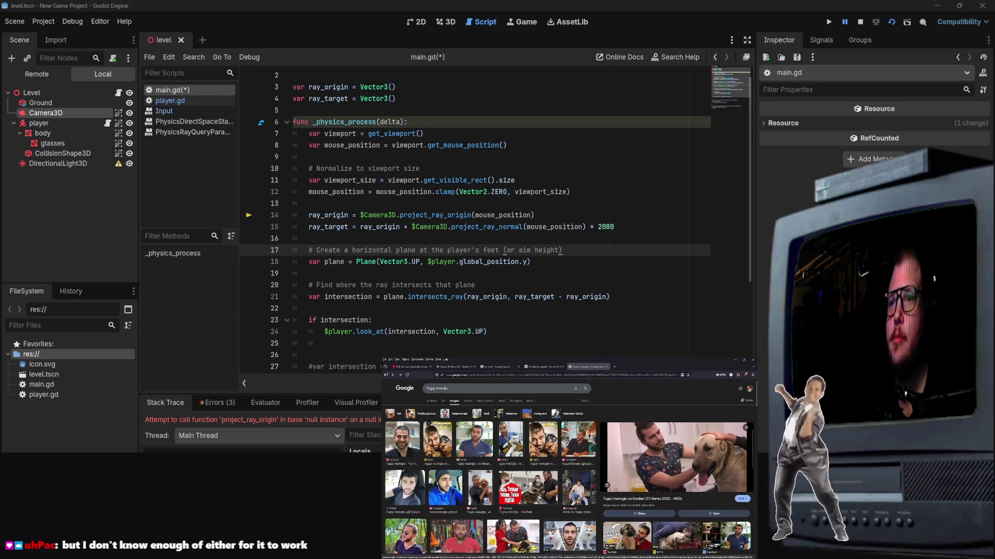
scroll(492, 476, down, 3)
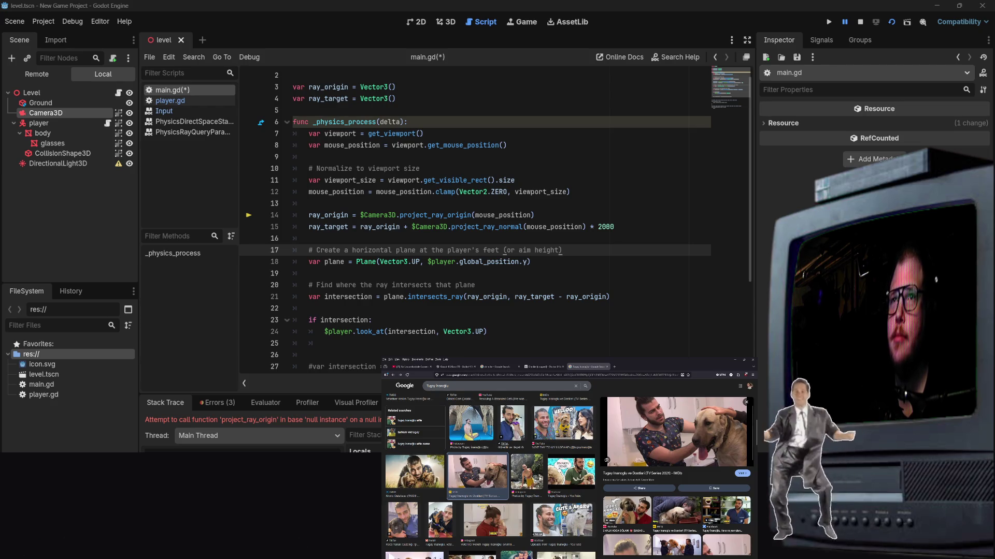
click(607, 366)
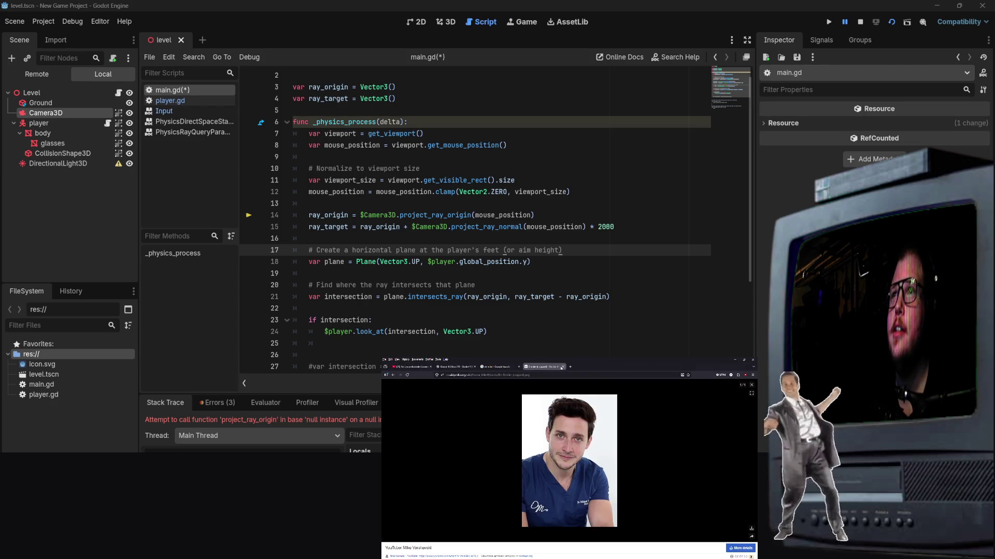
click(561, 367)
click(519, 366)
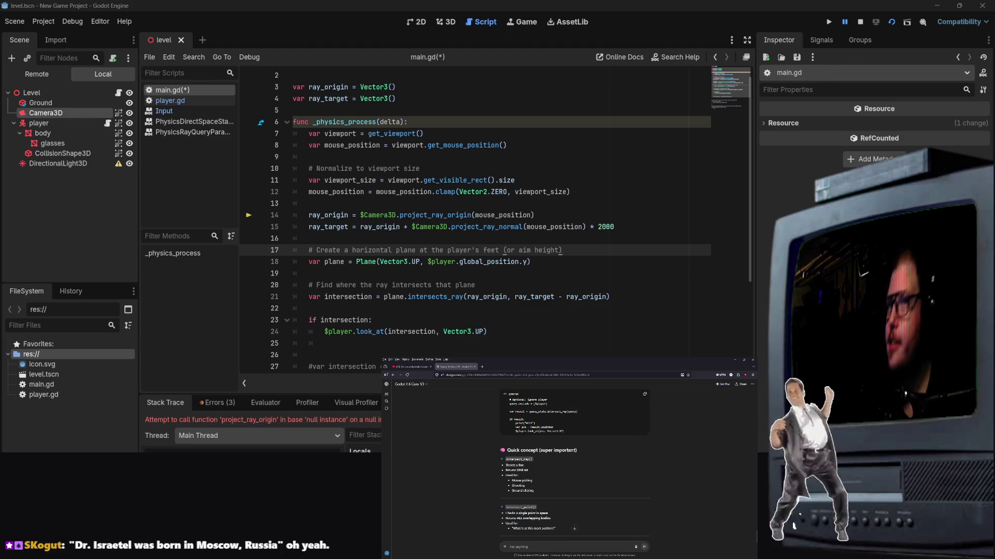
click(481, 366)
text(Dr. Israetel)
key(Return)
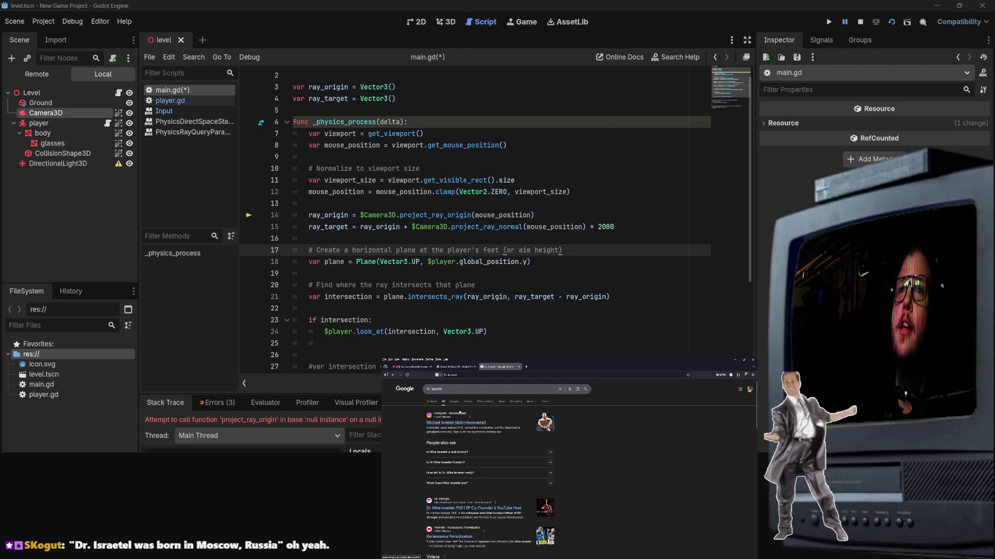
click(454, 401)
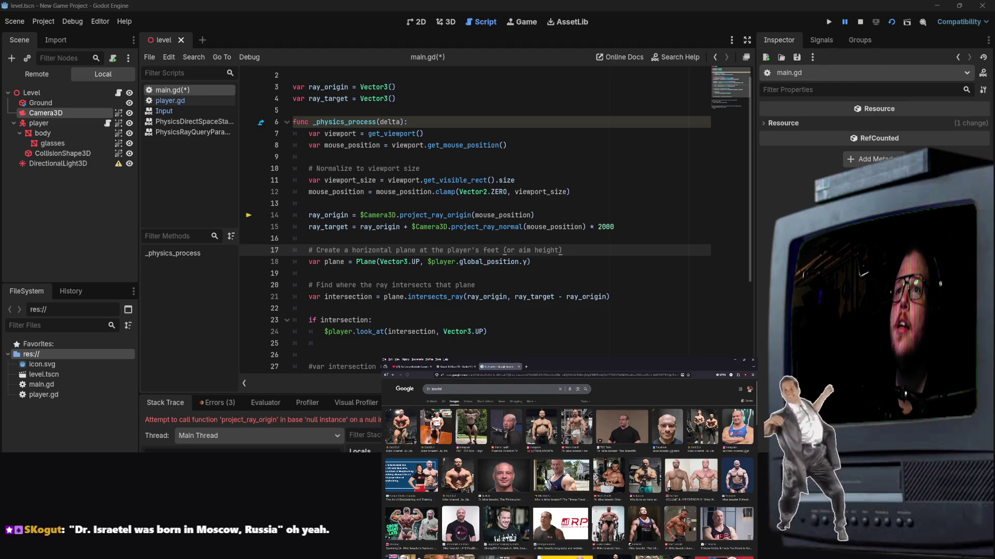
click(737, 427)
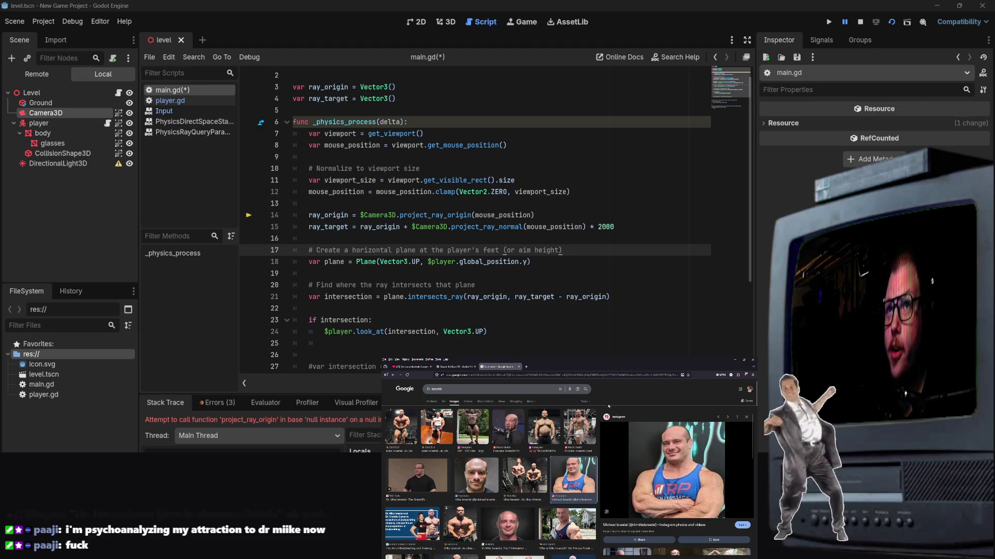
click(482, 426)
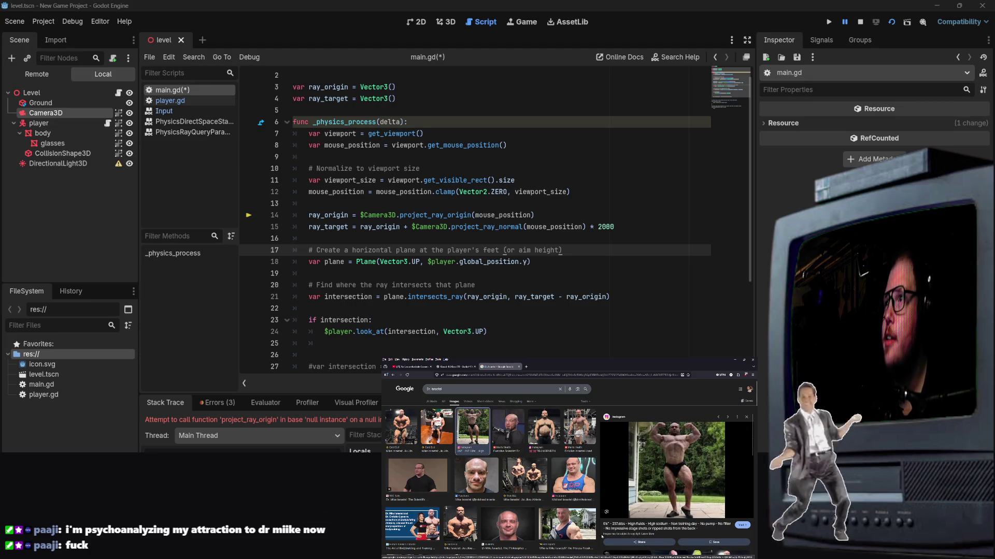
click(488, 469)
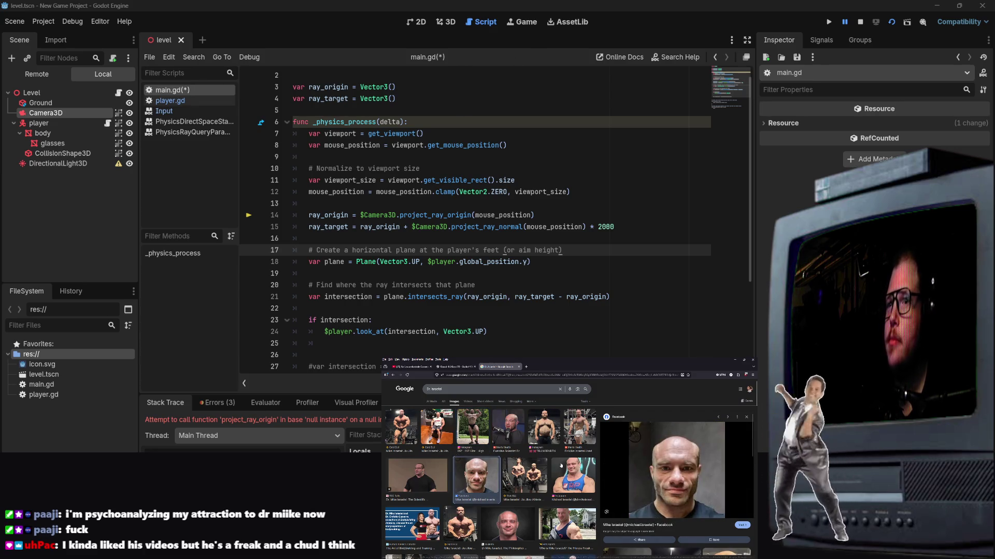
click(528, 535)
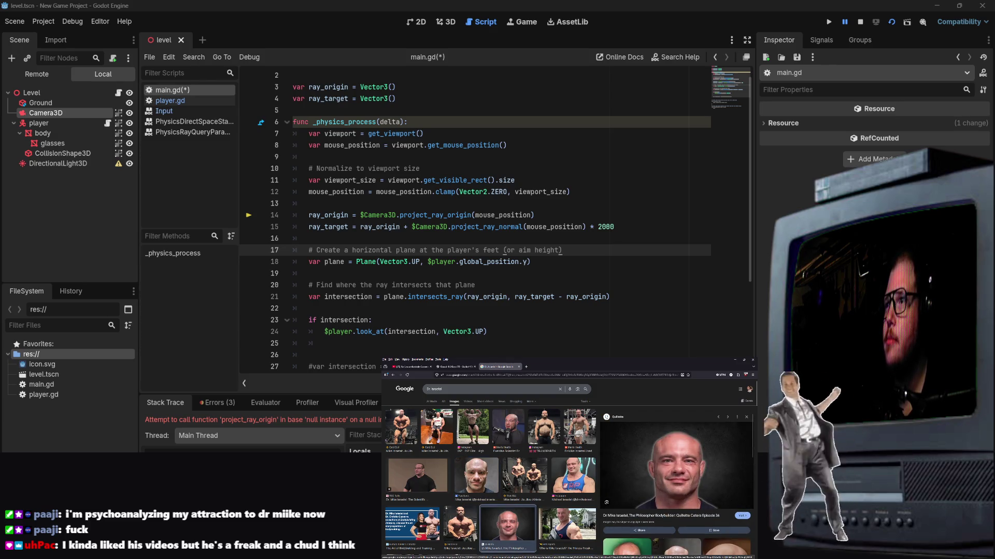
scroll(539, 516, down, 3)
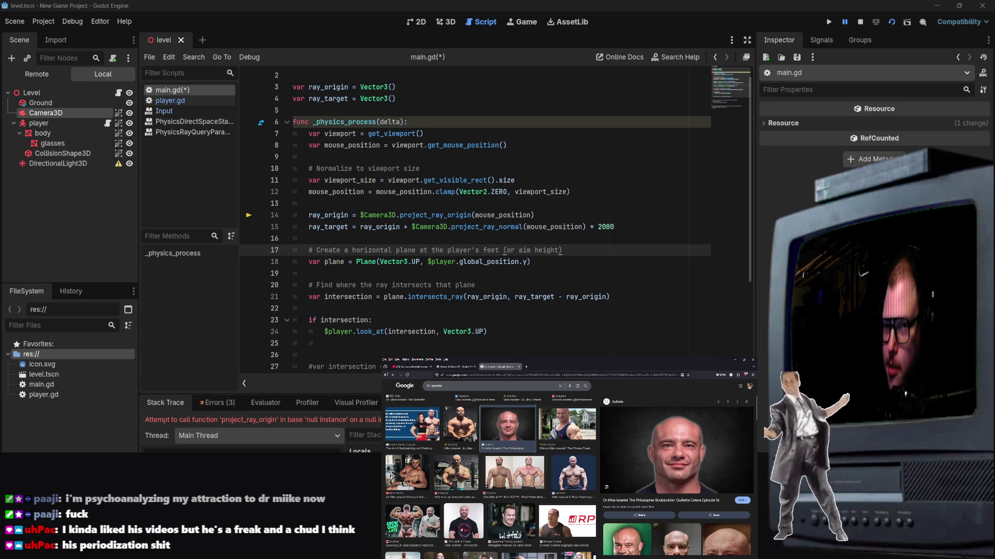
click(519, 368)
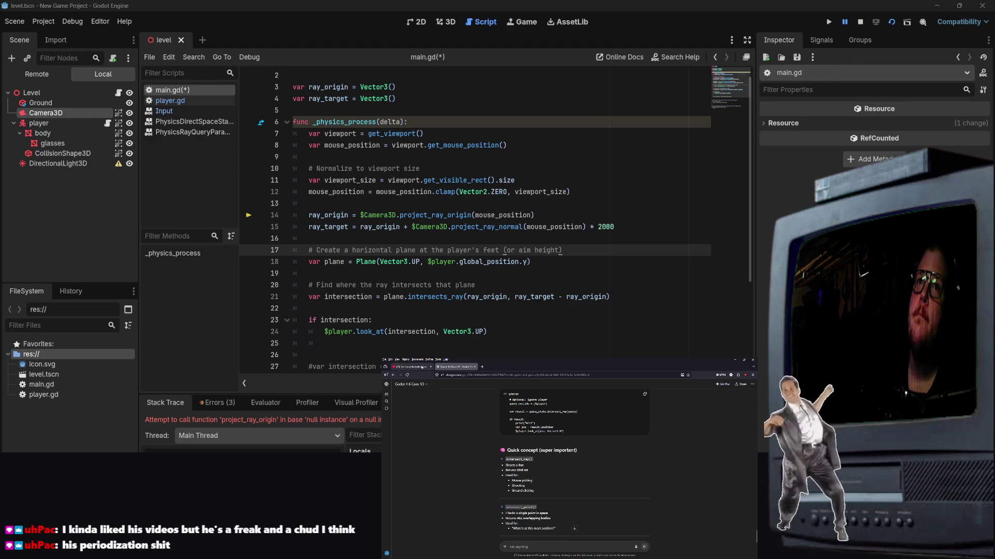
Switch to the YouTube video tab and close it with Ctrl+W.
click(411, 368)
mouse_move(529, 446)
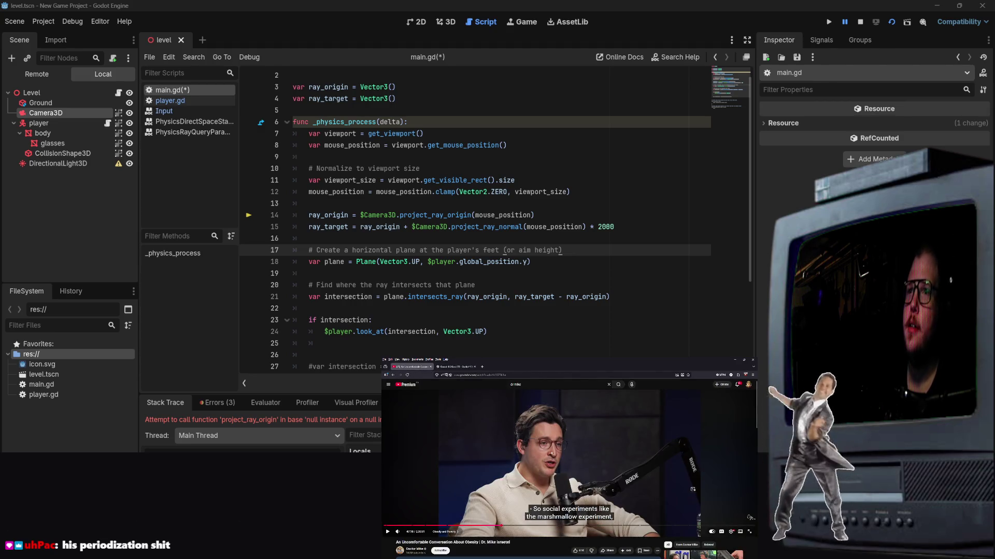
key(ctrl+w)
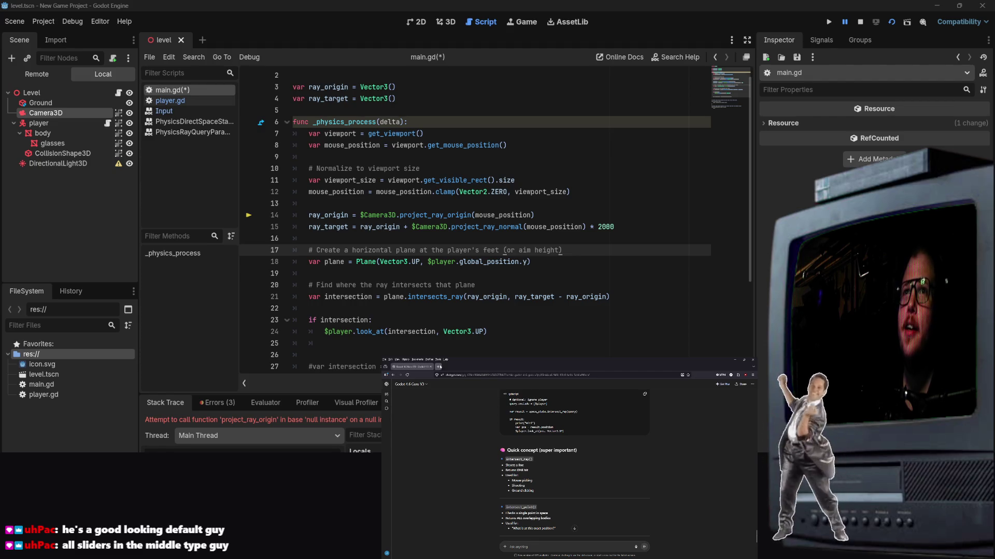
In a fresh tab, image-search another person's name and preview the Instagram photo.
click(437, 367)
text(Dr. Israetel)
key(Return)
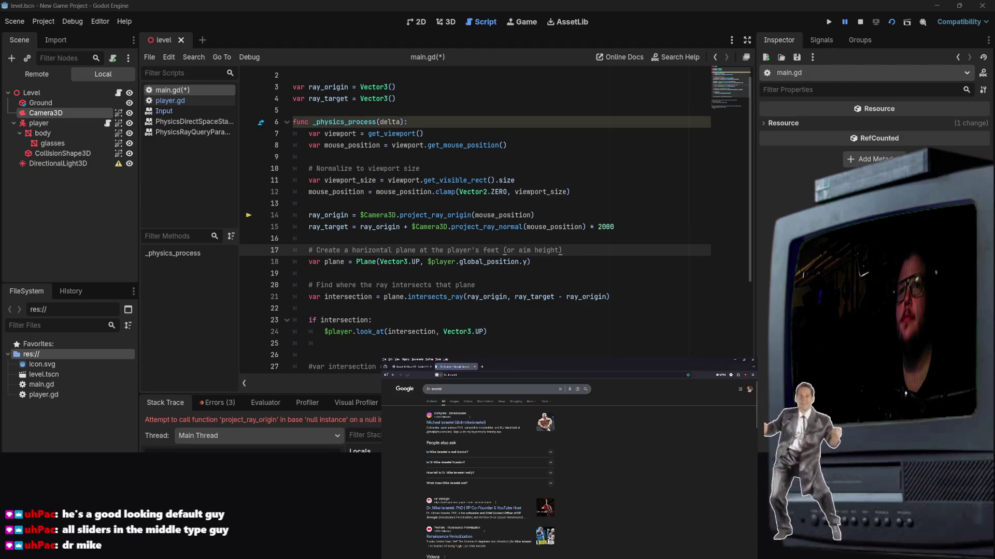
click(454, 402)
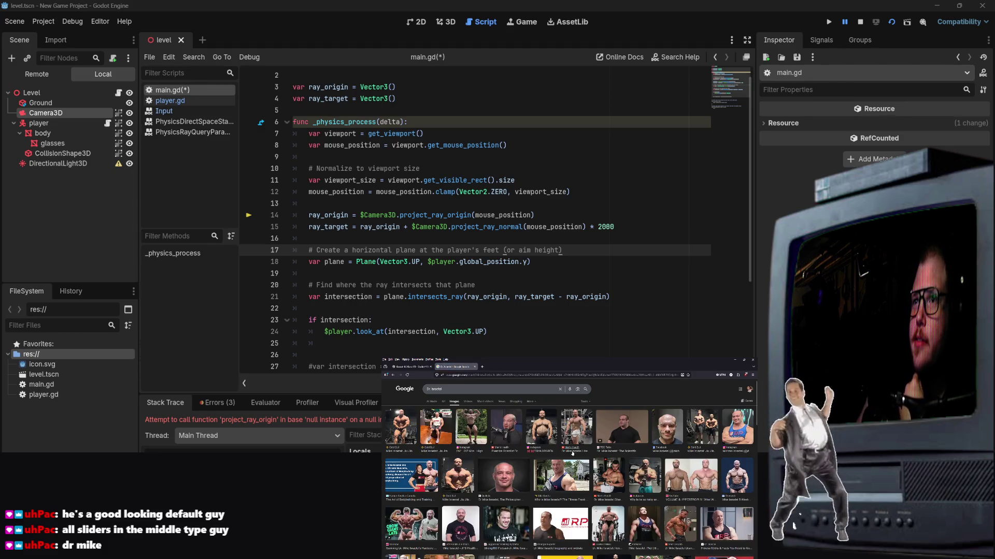
click(542, 430)
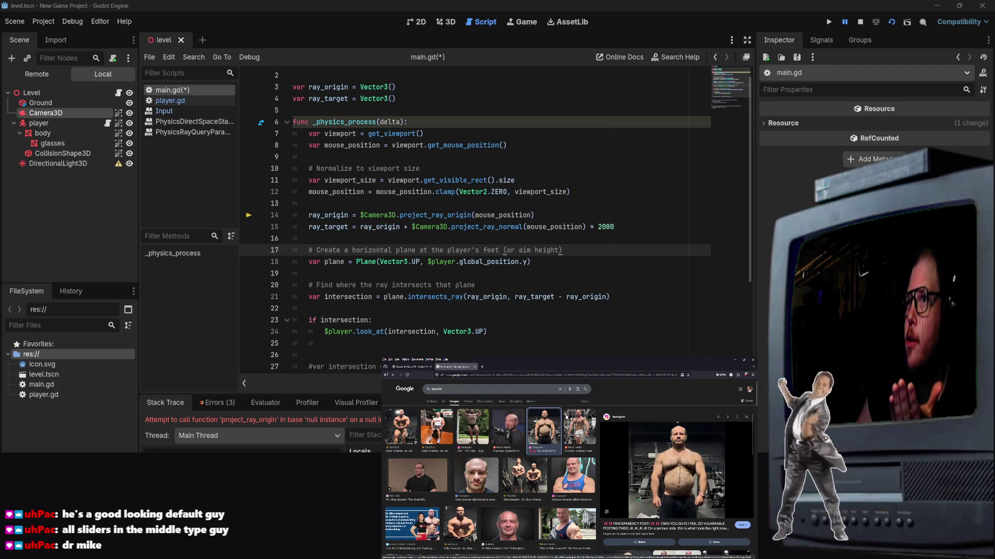
Close the image preview and then the Google Images search tab.
scroll(552, 495, down, 3)
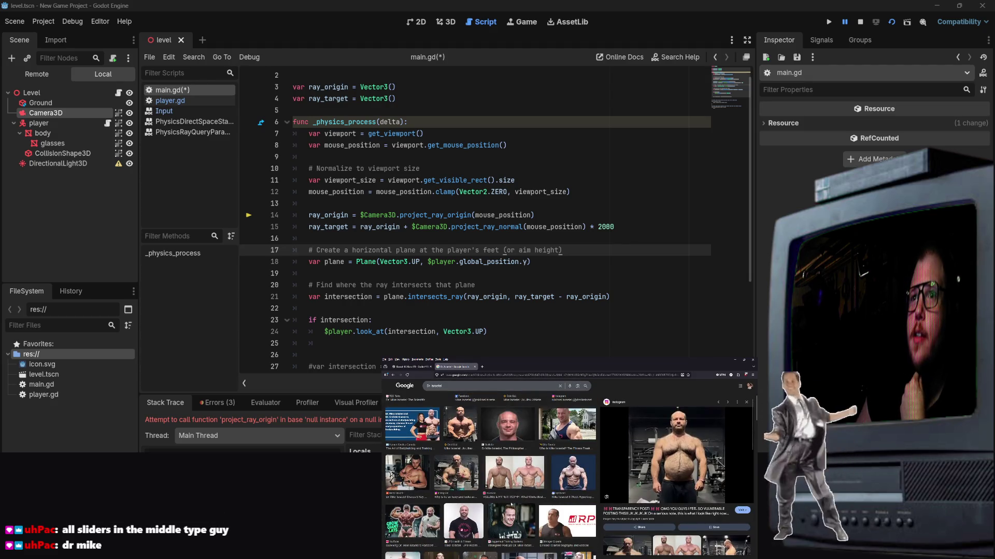
scroll(447, 463, down, 3)
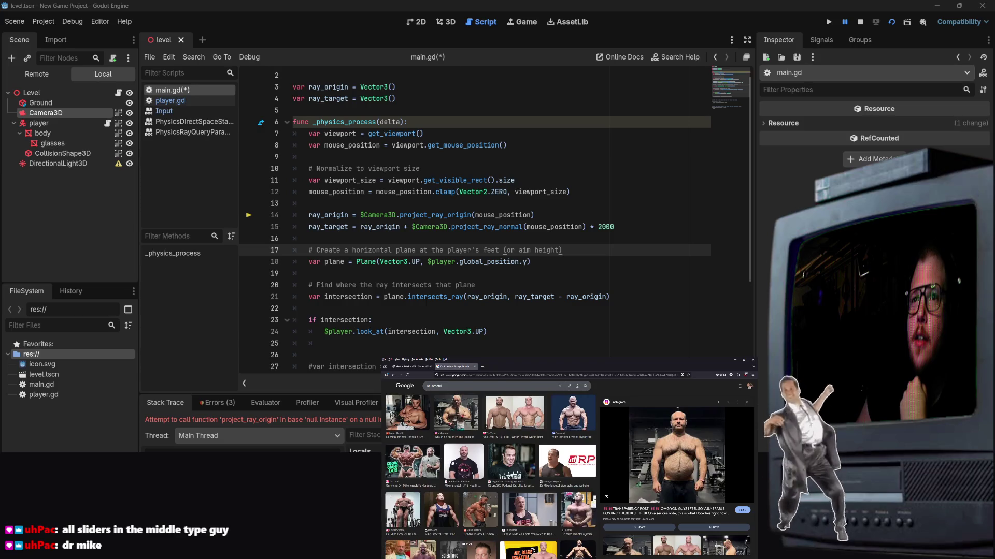
scroll(446, 466, up, 1)
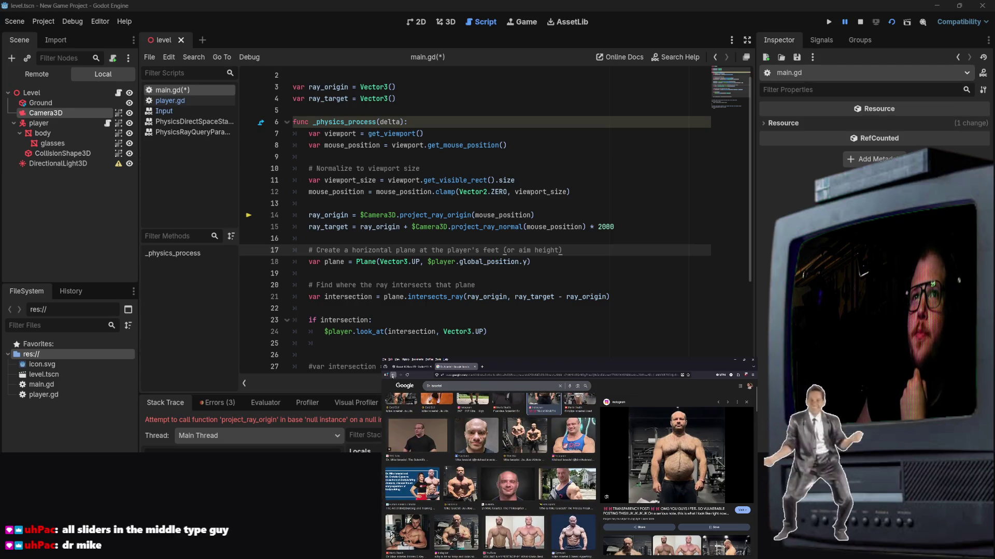
click(392, 375)
scroll(569, 471, up, 1)
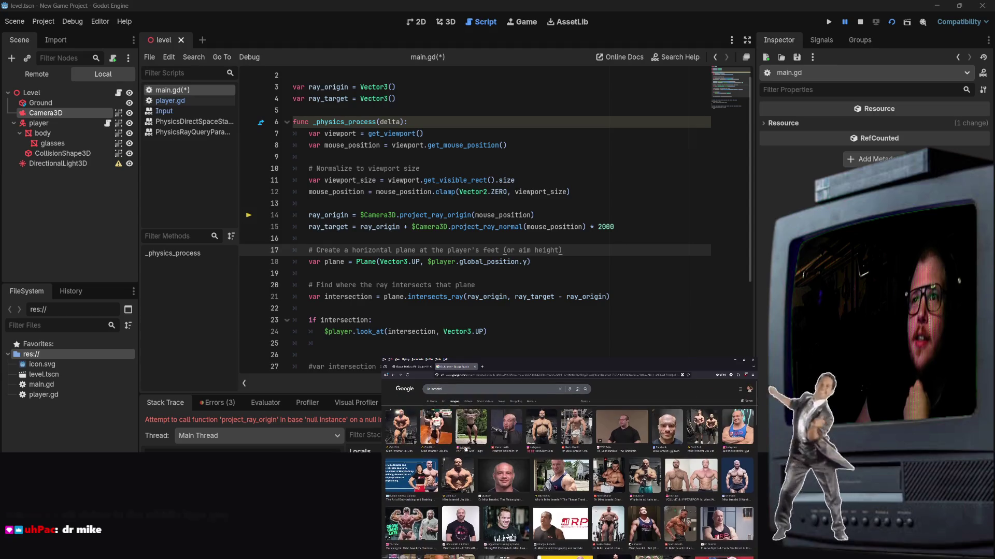
click(474, 367)
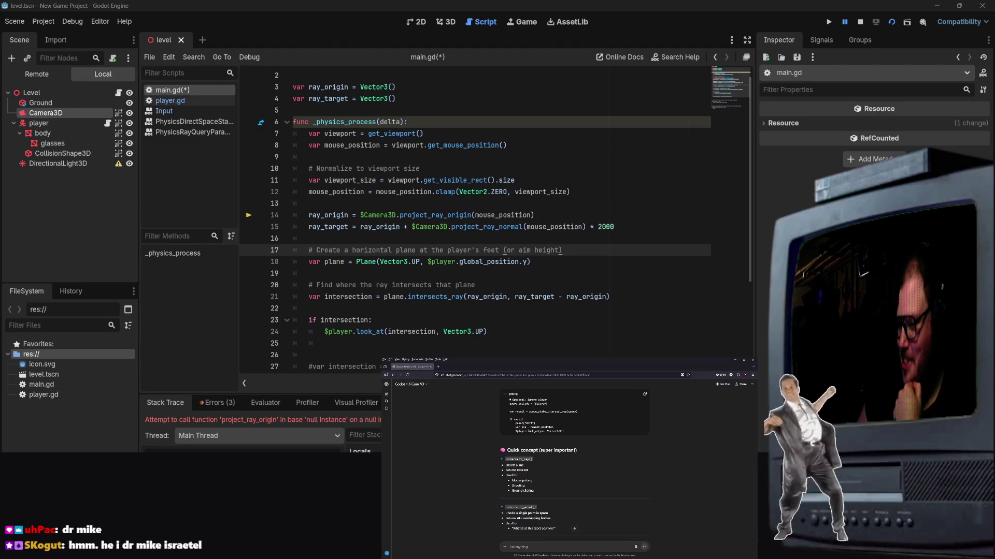
Return to main.gd after showing the desktop, and switch the browser to the Claude chat.
click(551, 242)
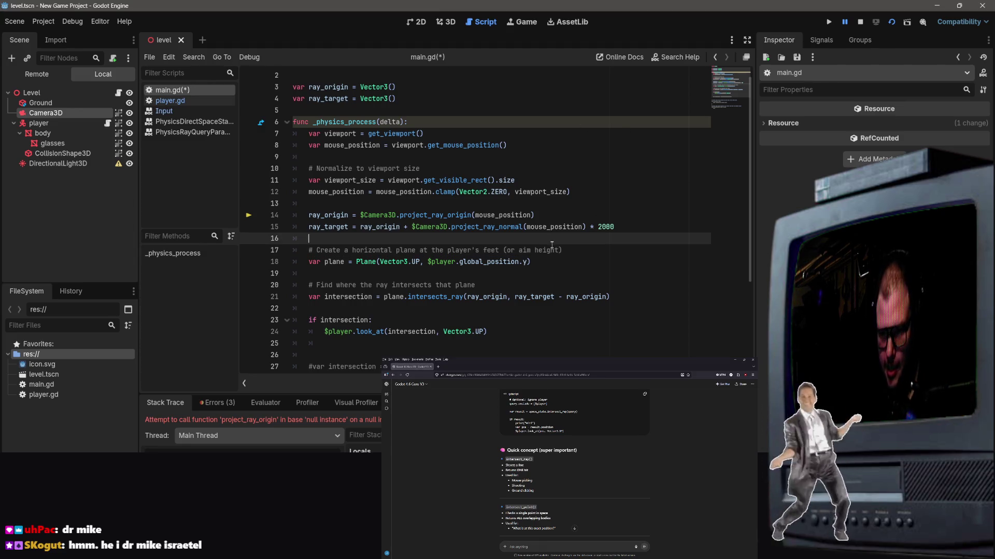
click(541, 180)
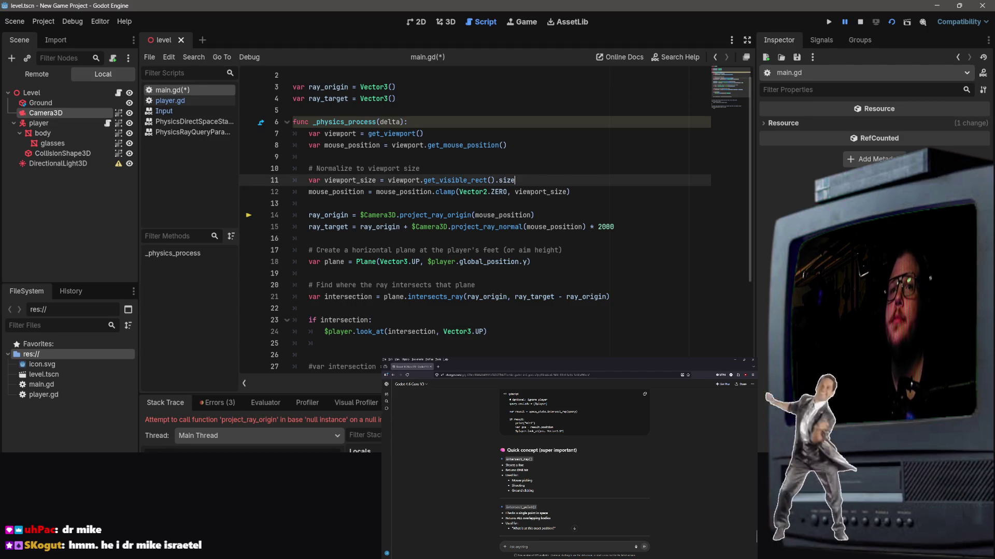
key(super+d)
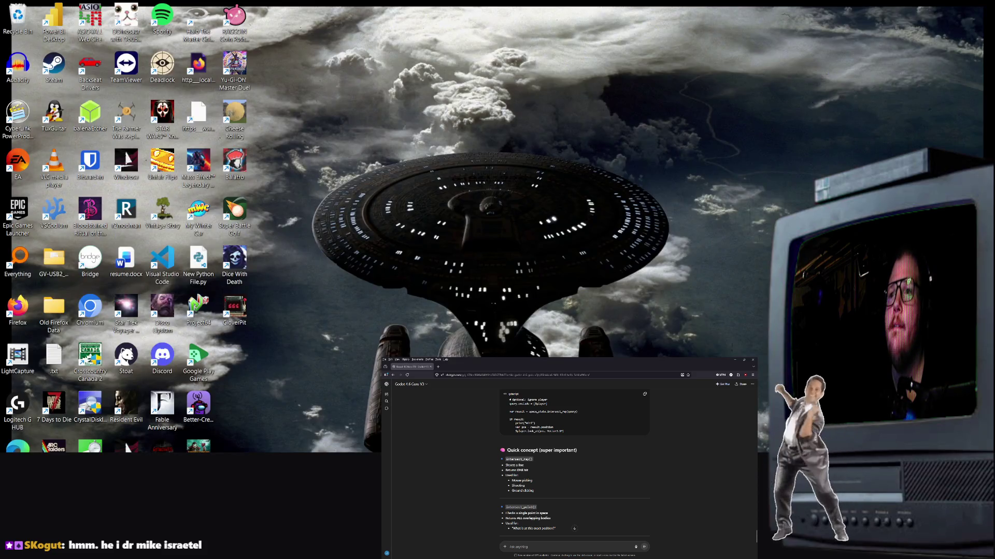
key(super+d)
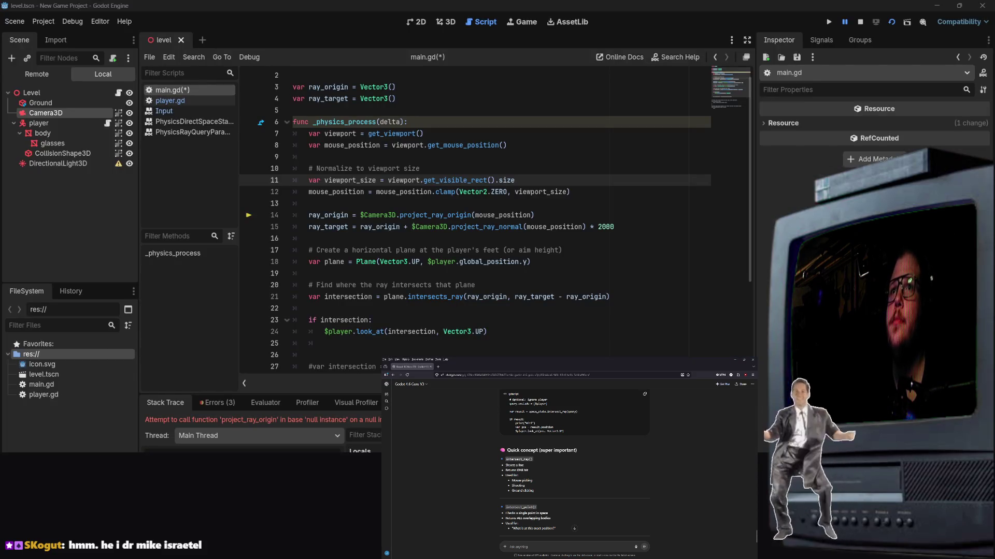
click(459, 367)
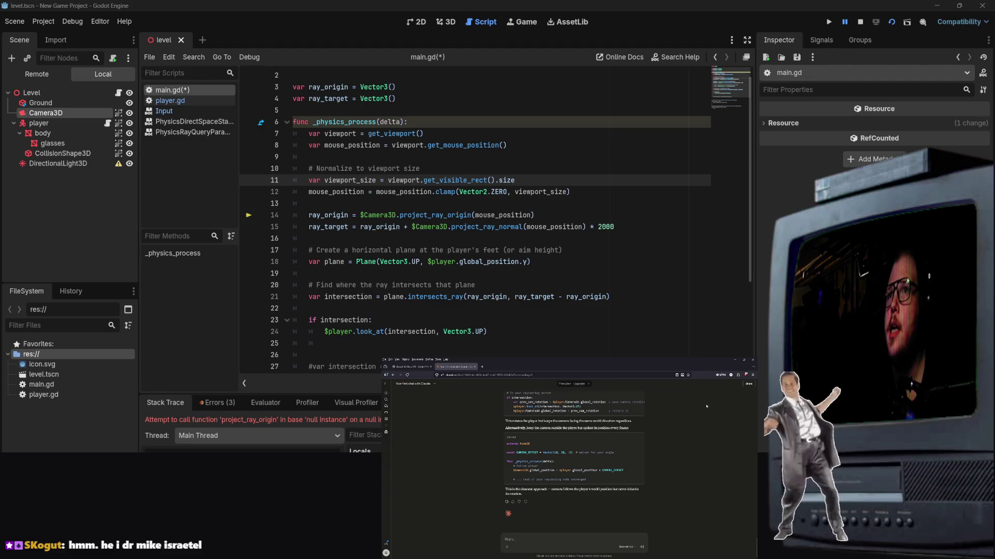
key(alt+Tab)
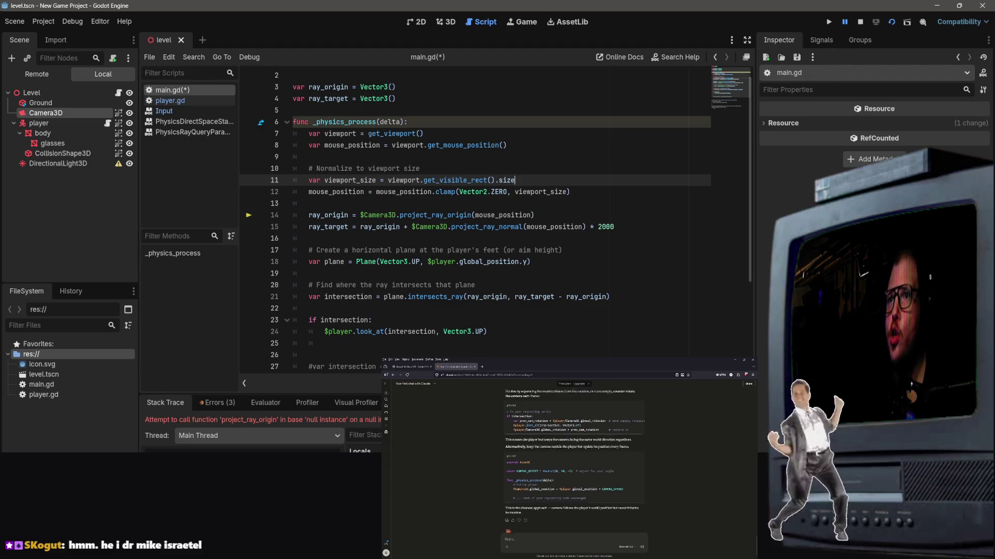
Review main.gd lines 8–14, leaving the caret at the start of empty line 2.
click(535, 146)
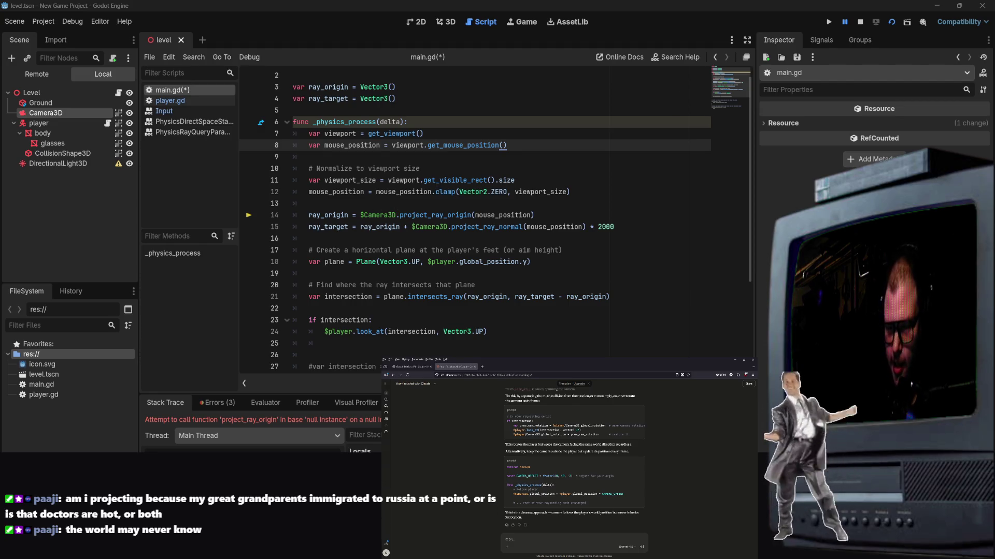
right_click(479, 215)
click(184, 186)
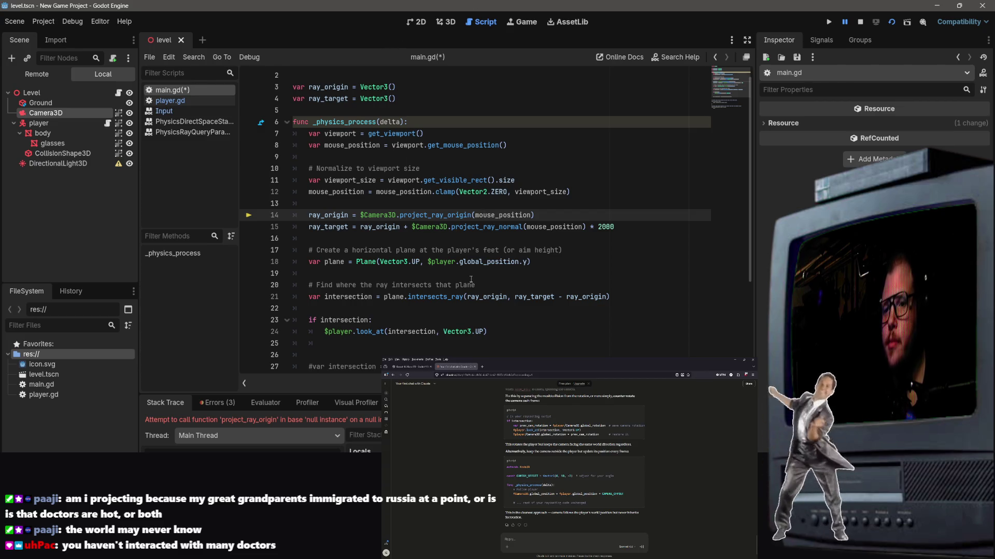
click(487, 174)
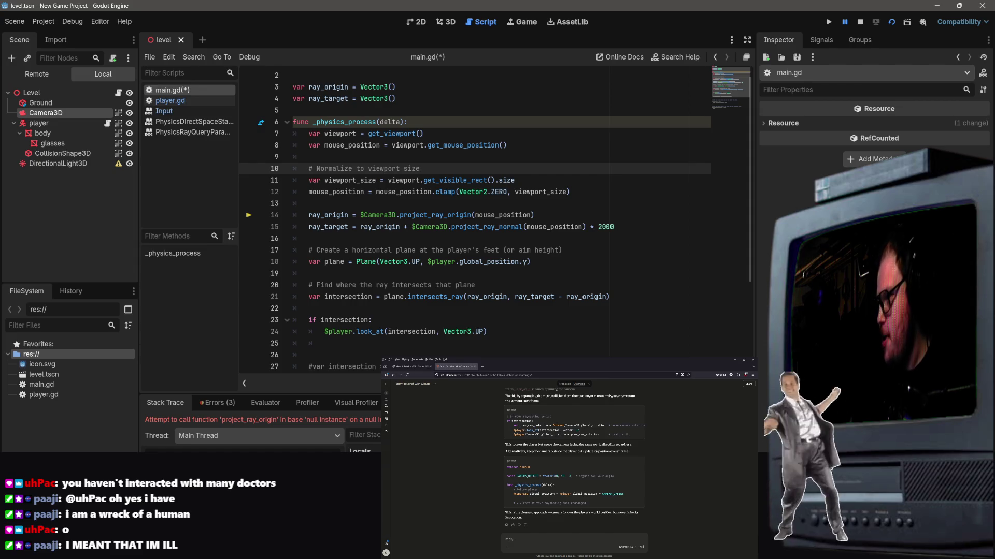
click(461, 145)
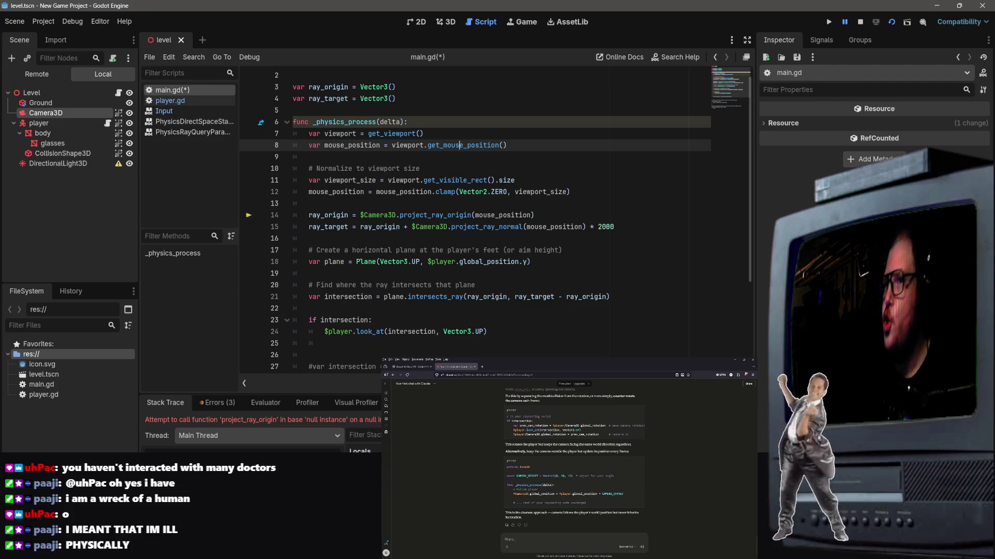
scroll(595, 82, up, 1)
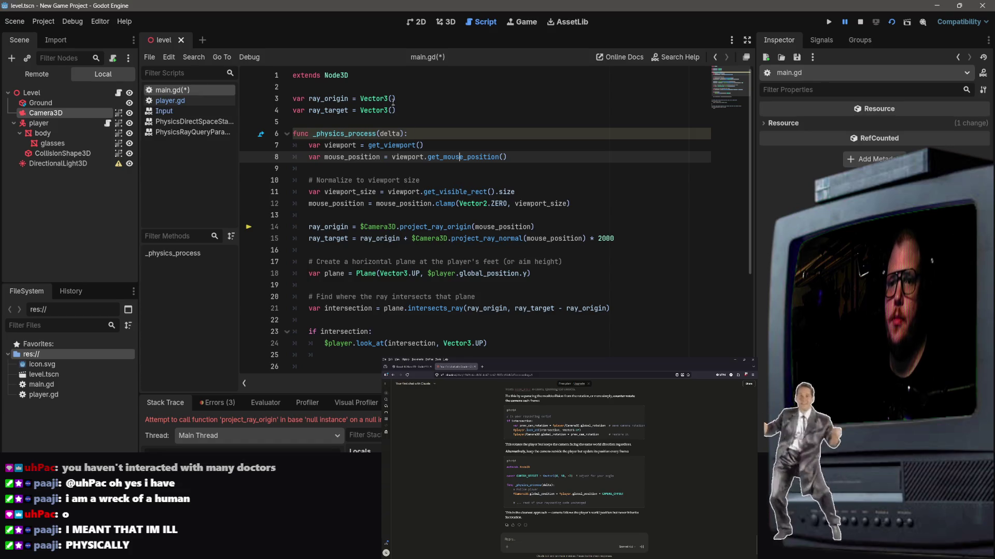
click(595, 86)
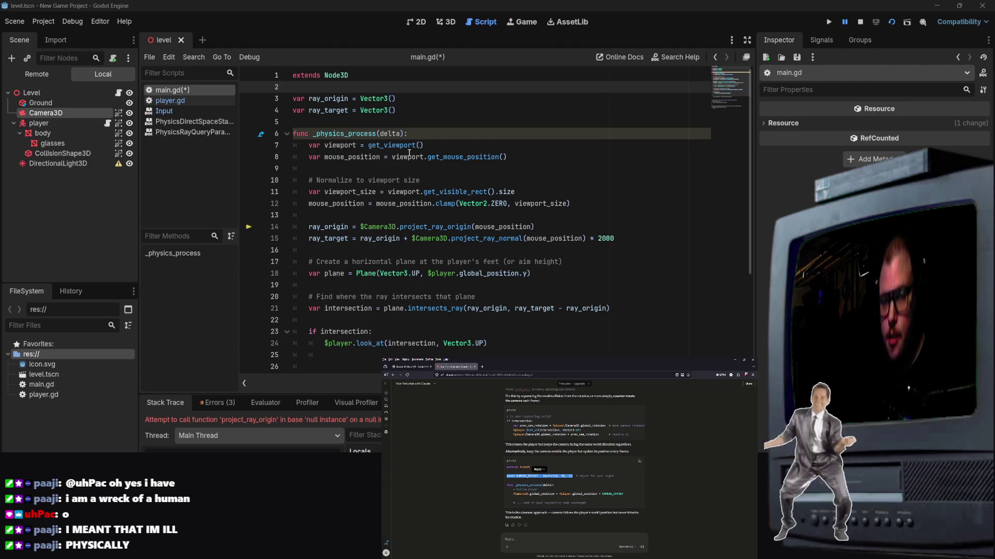
click(421, 112)
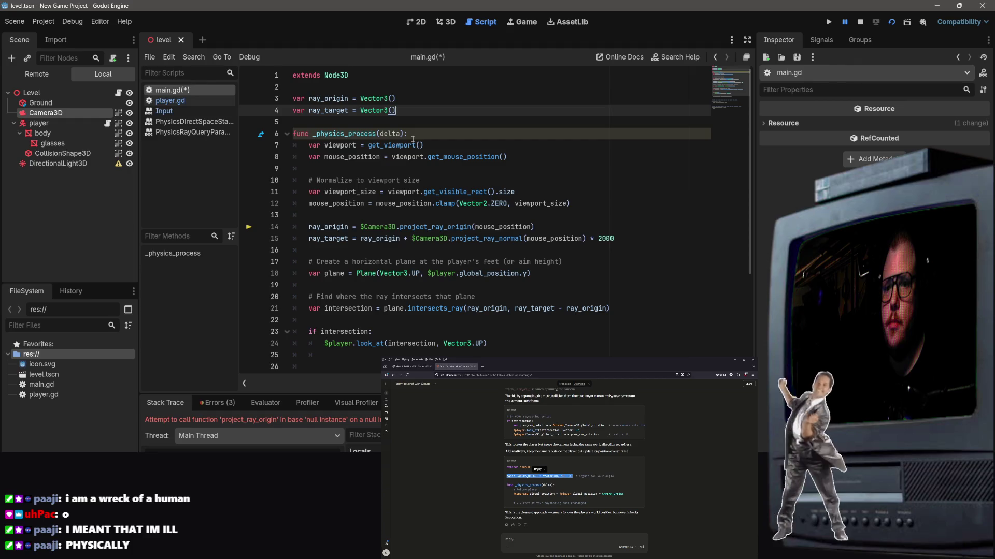
click(392, 85)
Paste const CAMERA_OFFSET = Vector3(0, 10, -3) on line 3 and check Camera3D in the Inspector.
key(Return)
text(const CAMERA_OFFSET = Vector3(0, 10, -3))
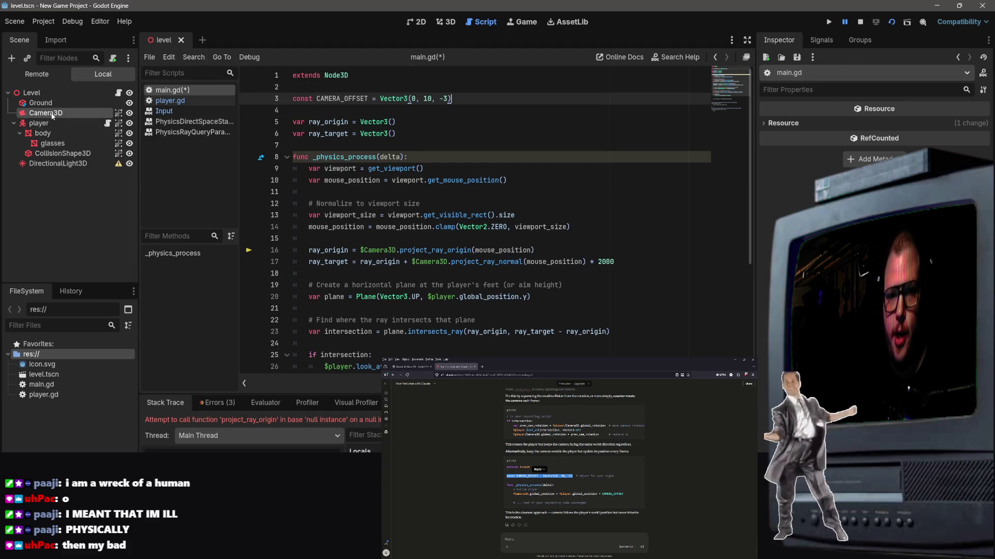
click(103, 113)
scroll(767, 394, down, 5)
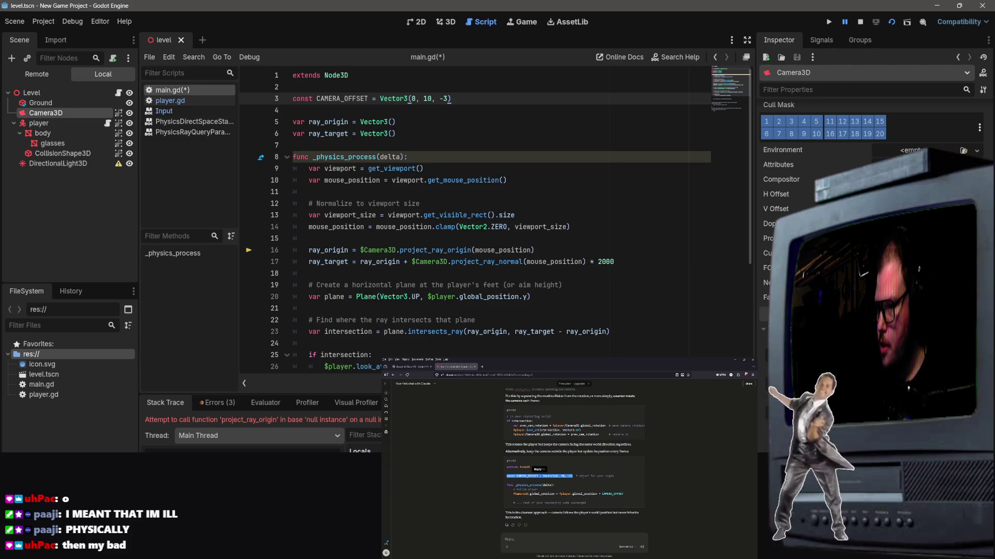
scroll(871, 207, down, 2)
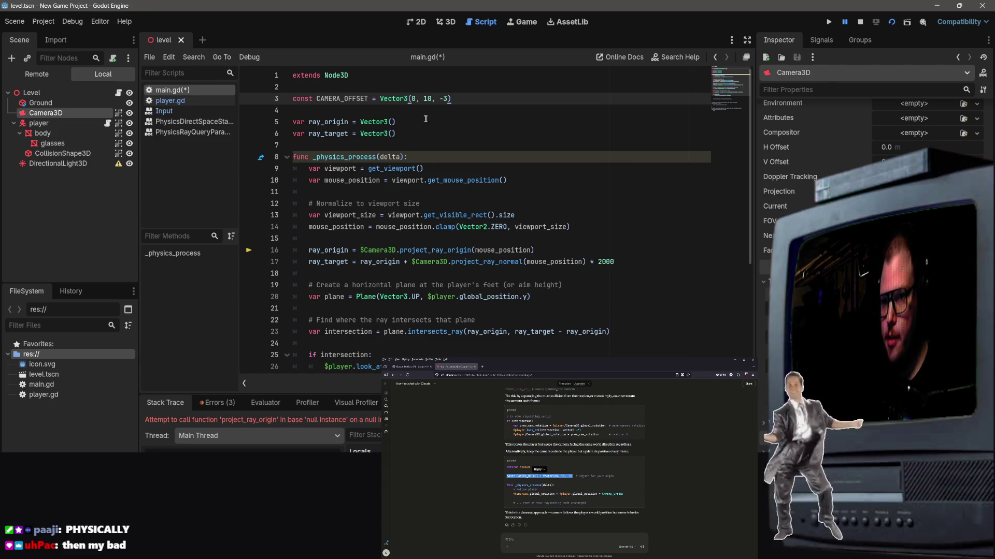
Change the CAMERA_OFFSET z value from -3 to 5 and save the script.
click(416, 99)
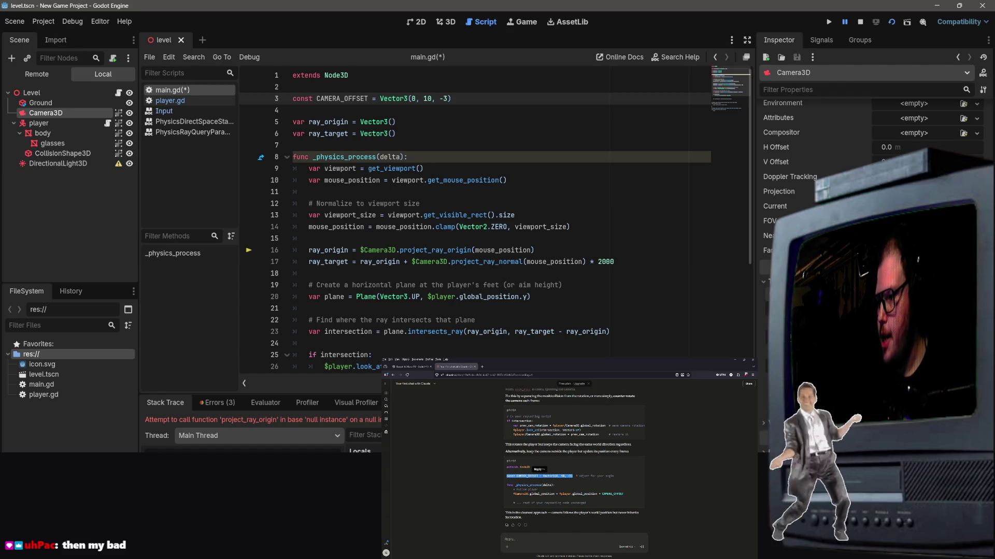
scroll(829, 155, up, 3)
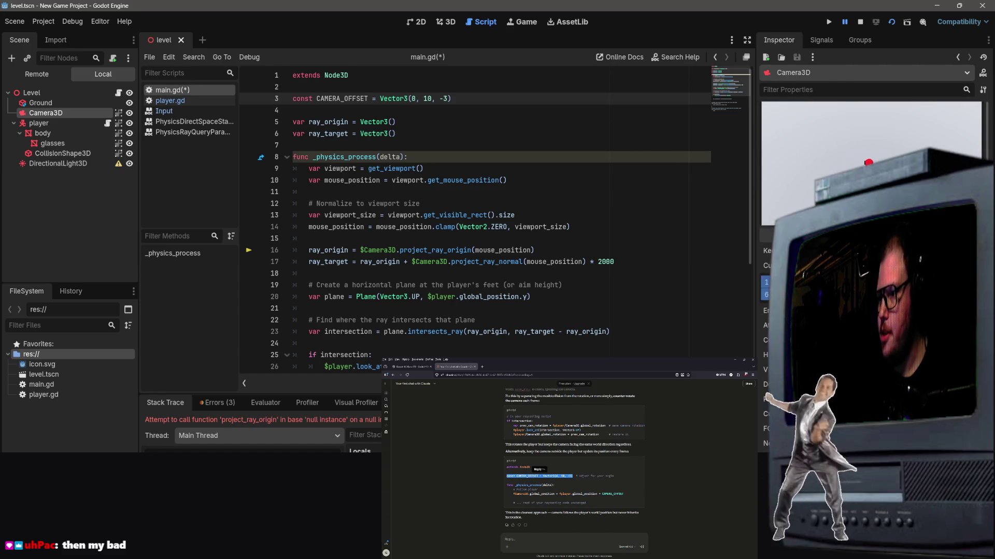
scroll(854, 207, down, 3)
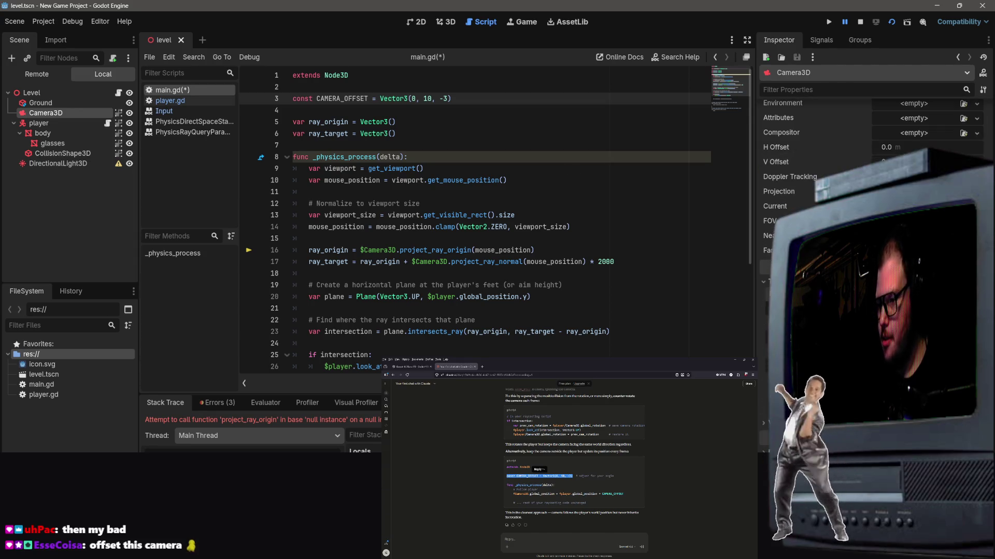
drag(439, 98, 448, 98)
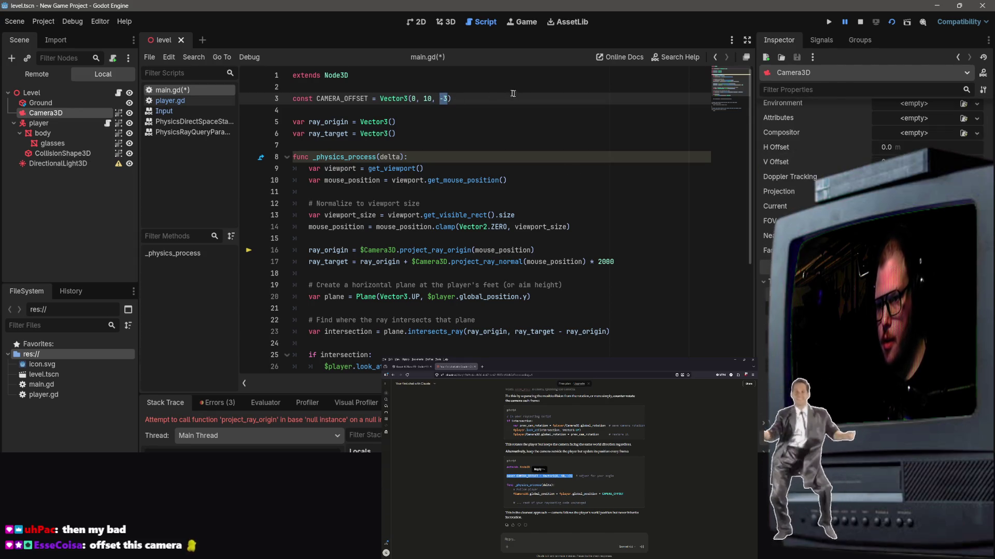
text(5)
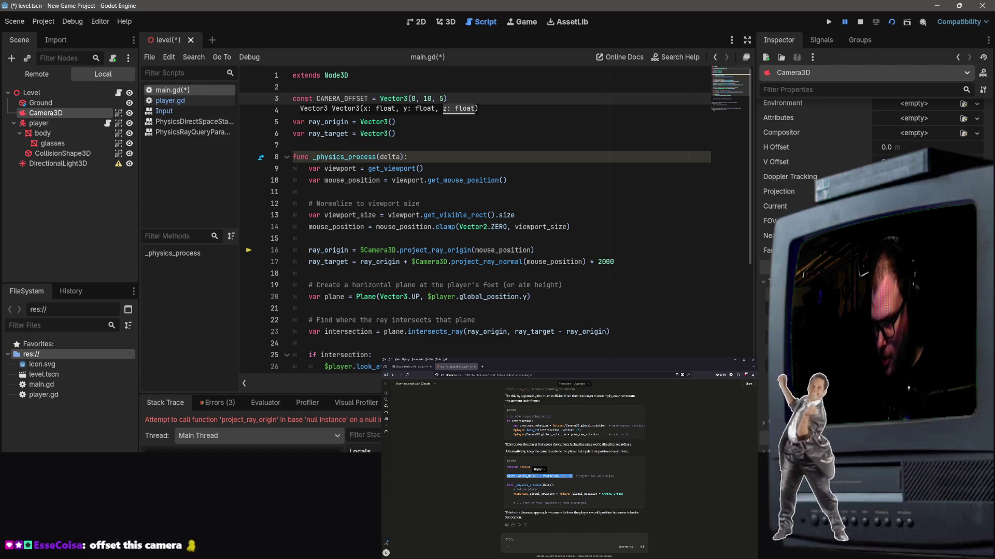
scroll(827, 139, up, 5)
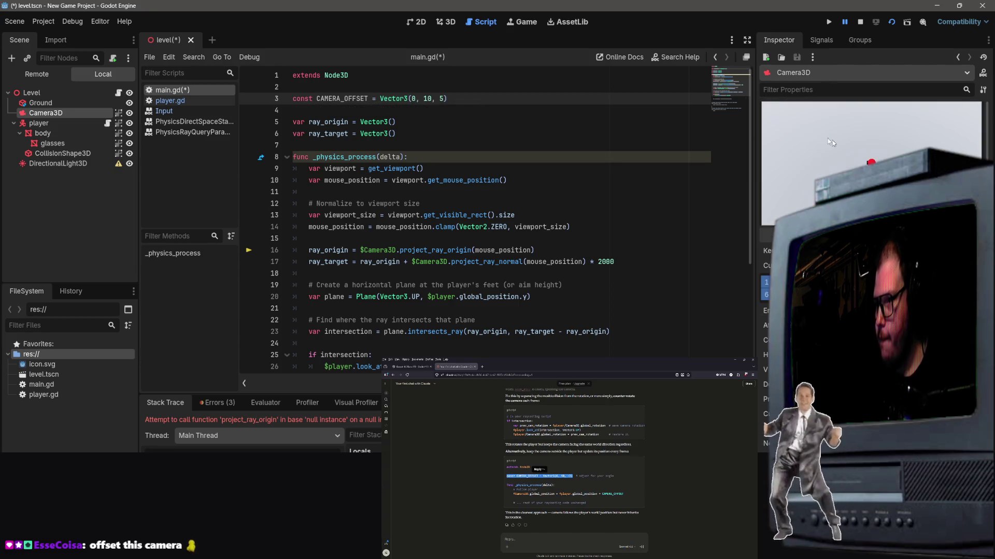
key(ctrl+s)
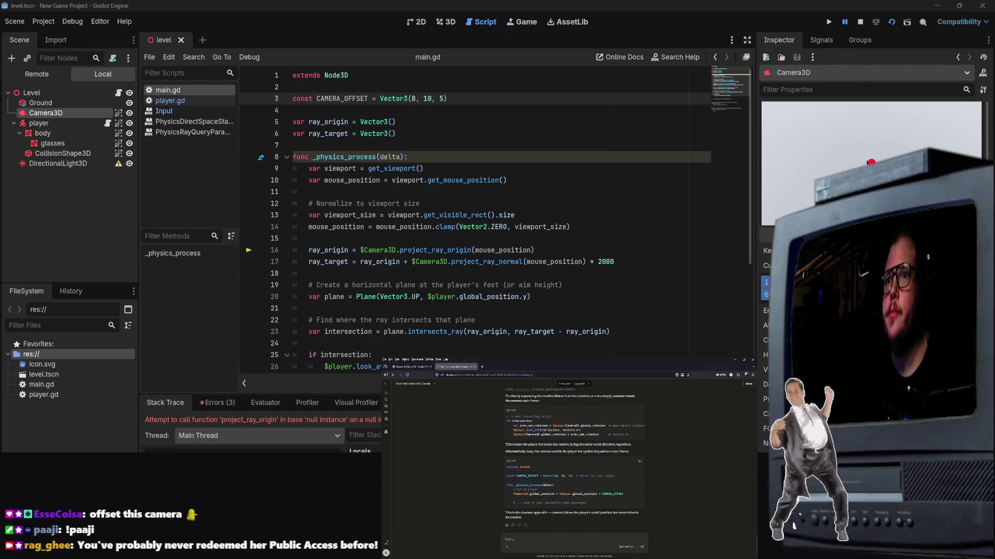
key(Return)
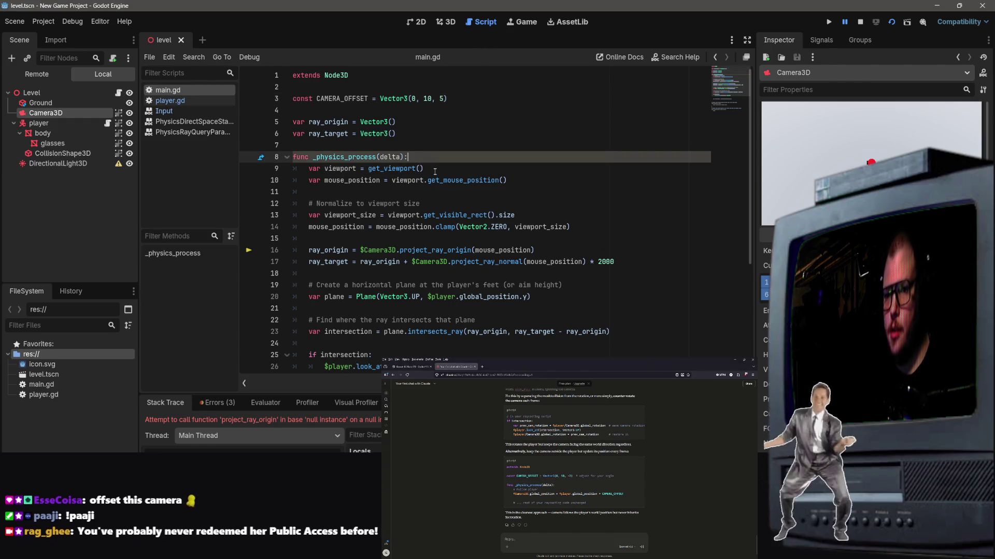
Add a '#follow player' comment and start the line with $Camera3D.global_position.
key(Return)
key(Return)
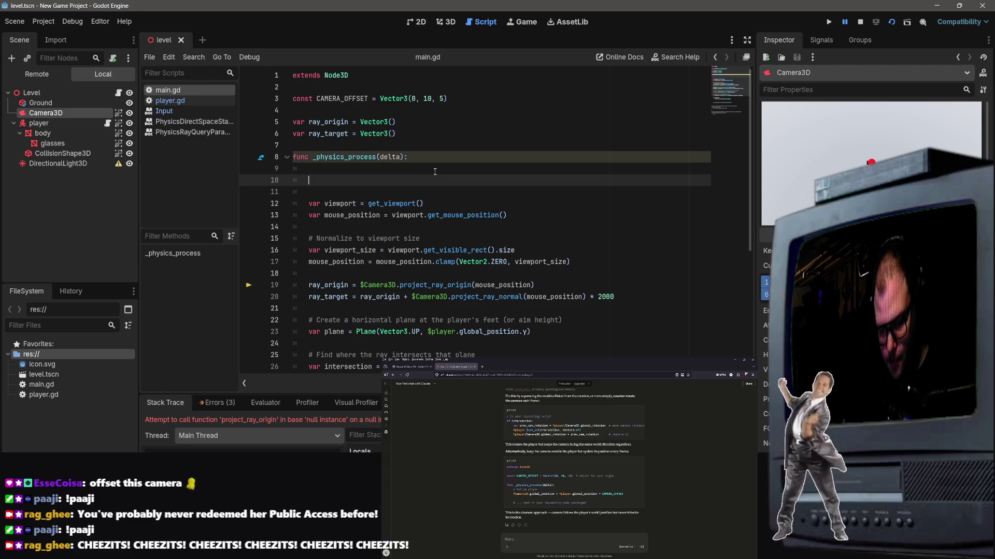
text(#follow pl)
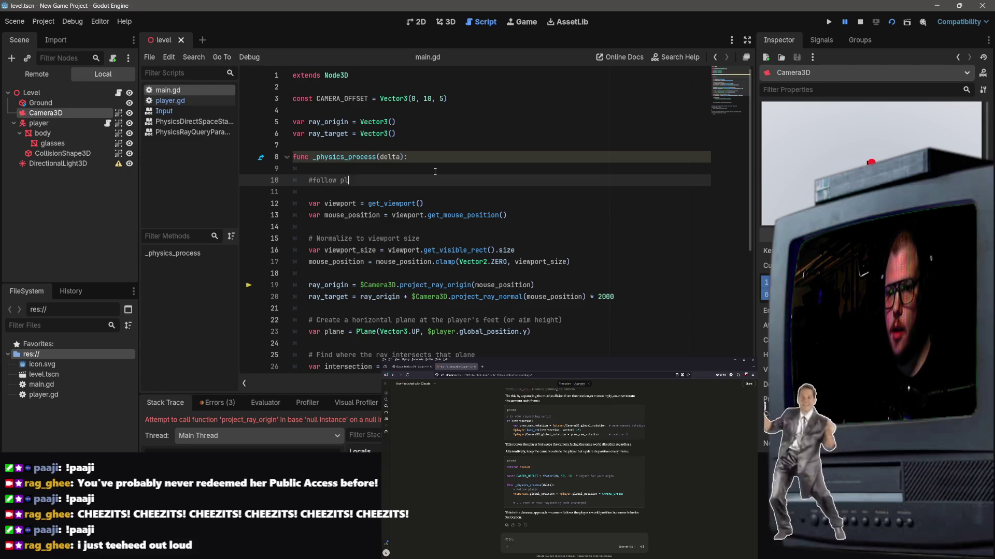
text(ayer)
key(Return)
key(Return)
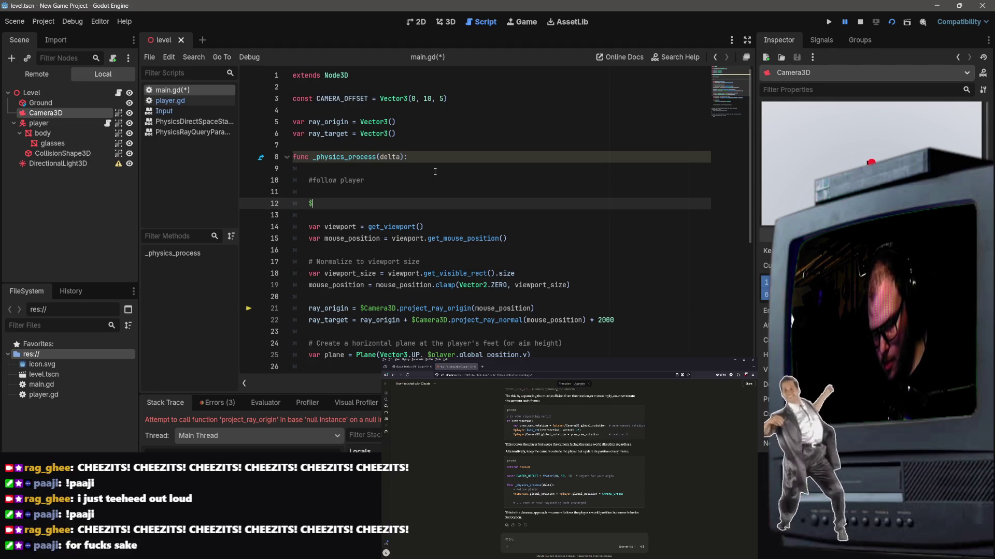
text($Camera)
key(Return)
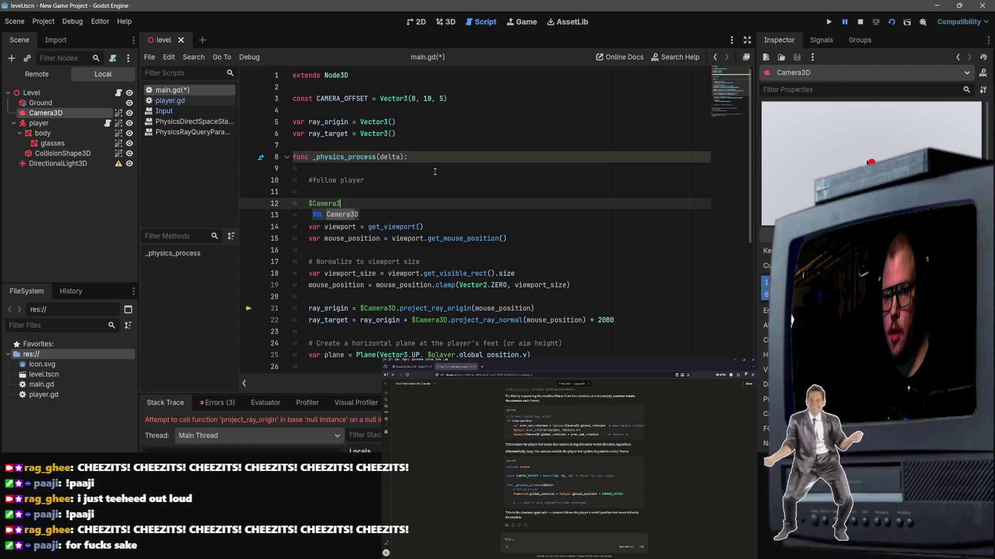
text(D.globa)
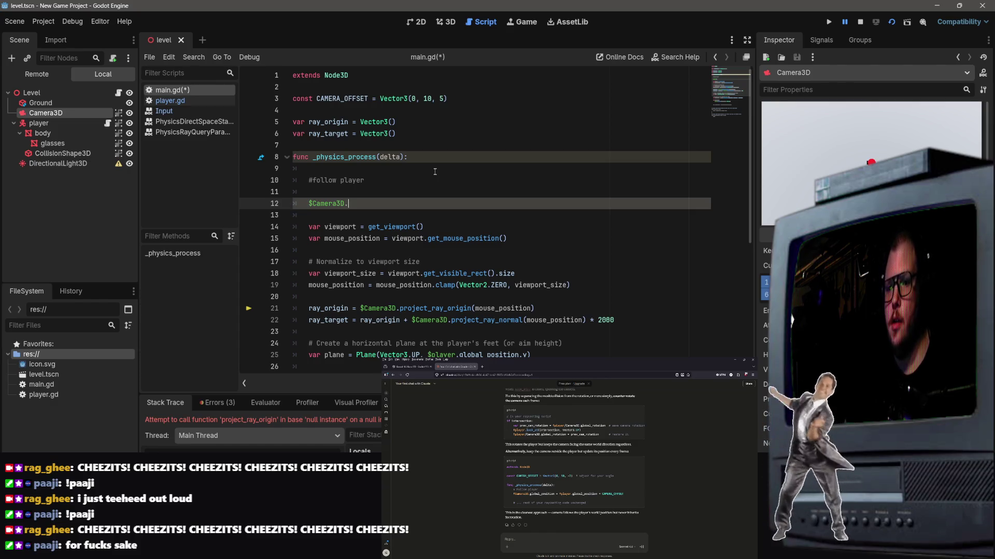
key(Down)
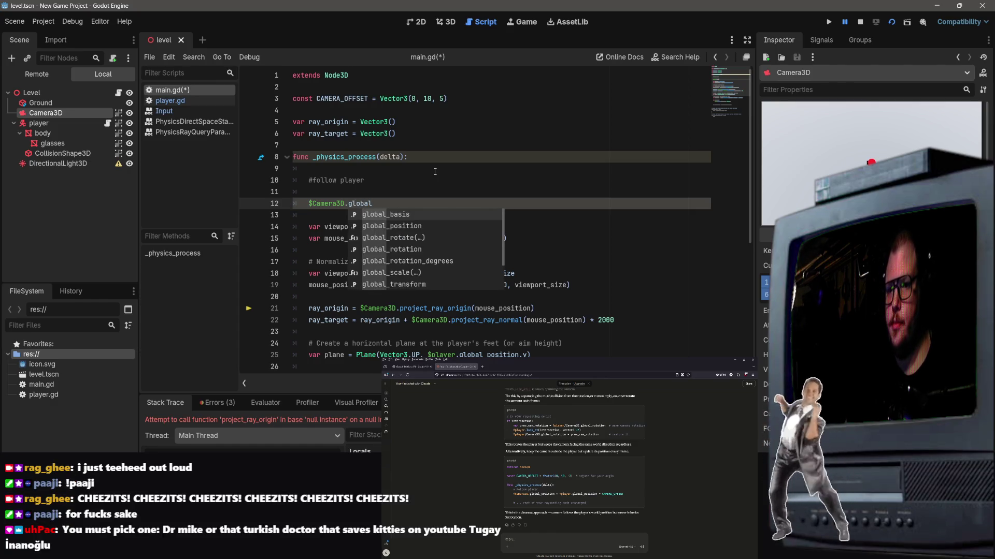
key(Return)
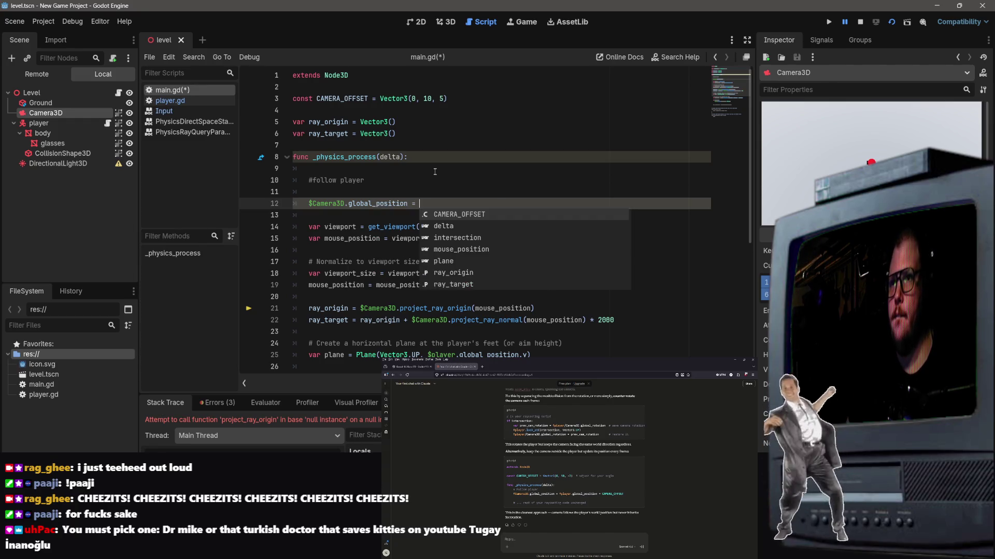
Complete the camera assignment with $player.global_position + CAMERA_OFFSET.
text($play)
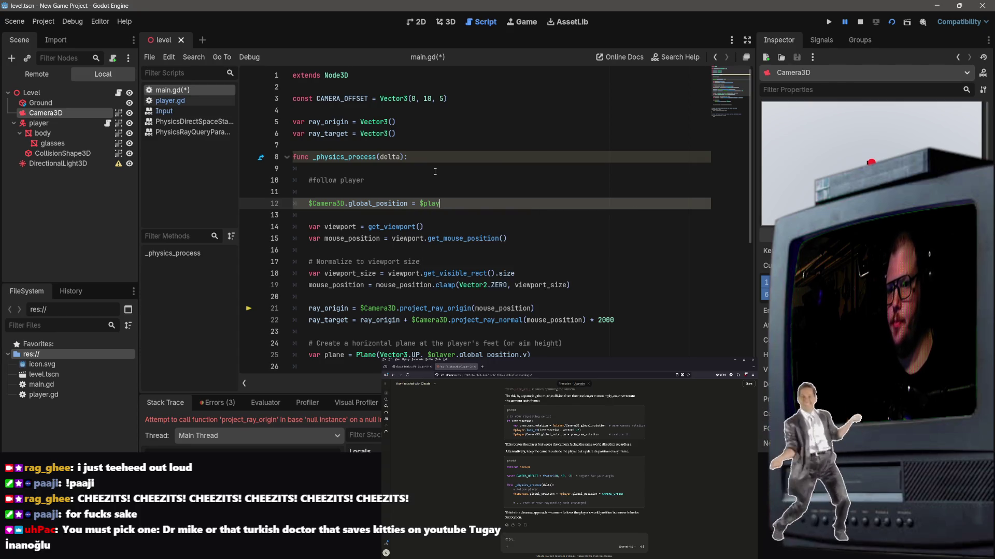
text(er.G)
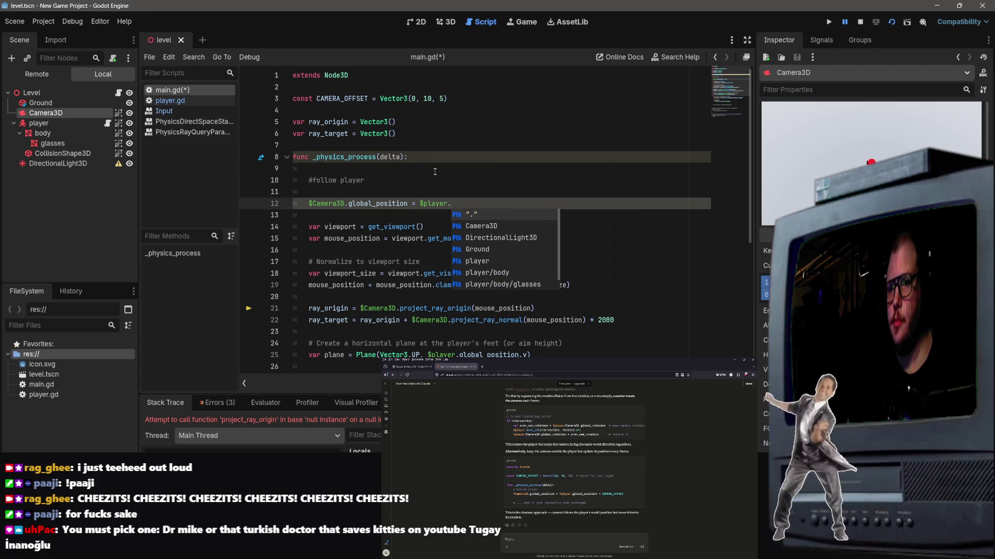
key(BackSpace)
text(globa)
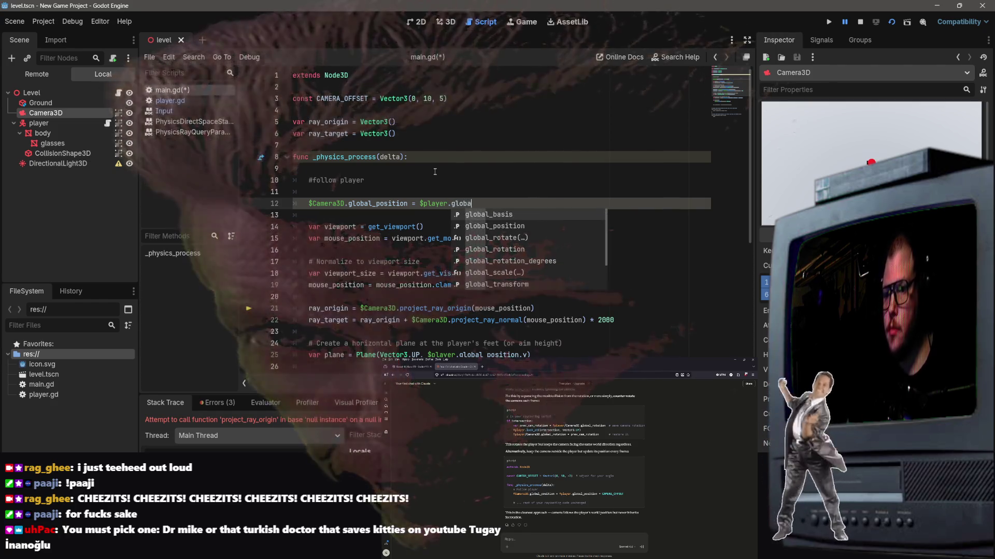
key(Down)
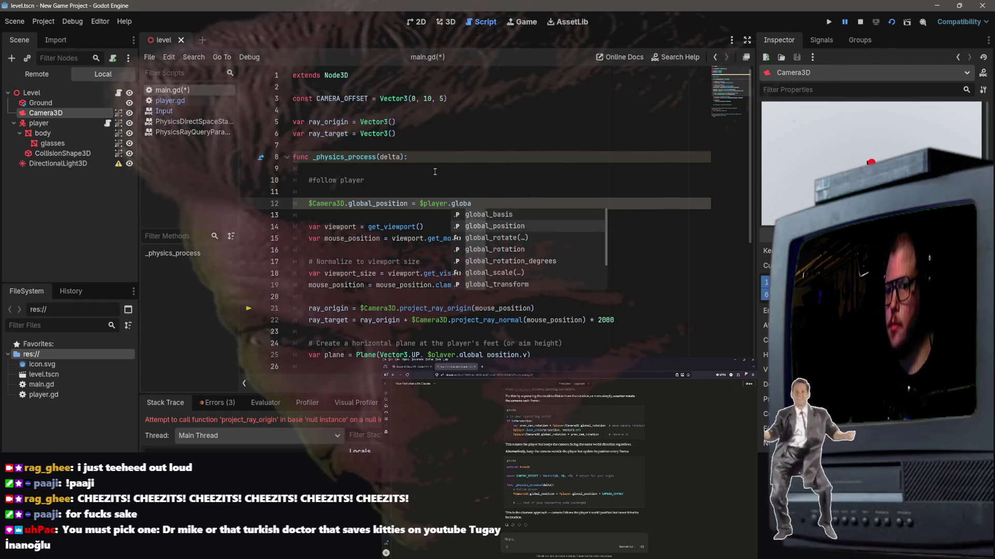
key(Return)
text(+ came)
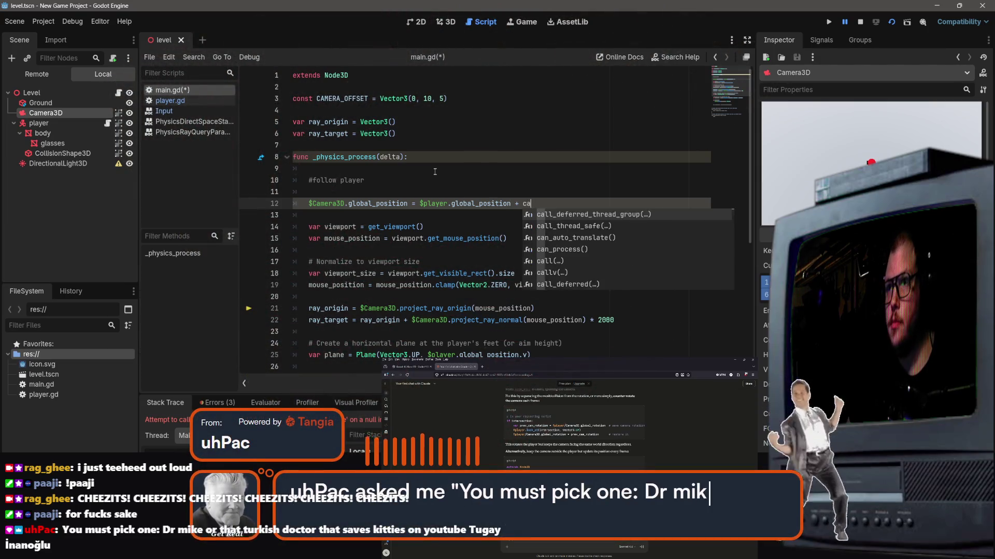
key(BackSpace)
key(BackSpace)
key(BackSpace)
text(CAMERA_OFF)
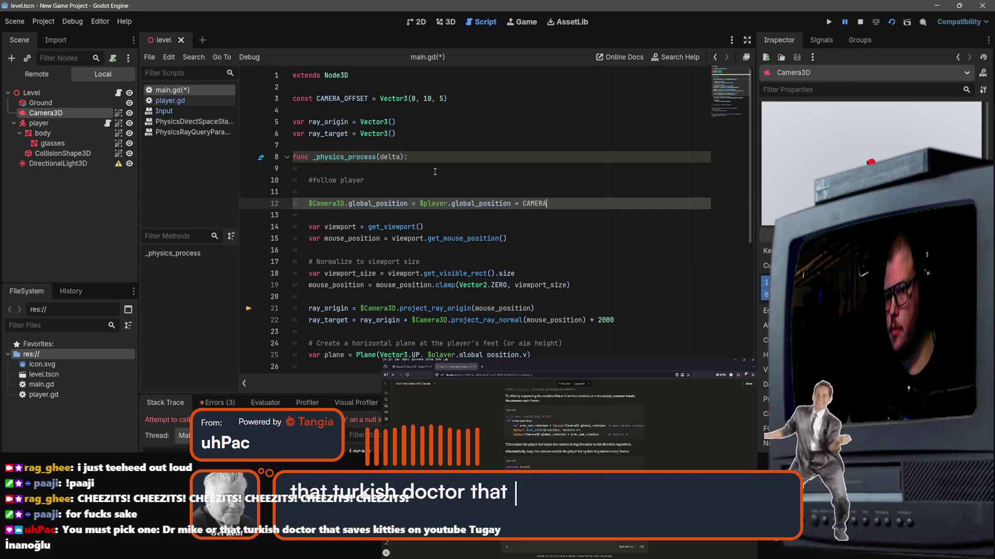
key(BackSpace)
key(BackSpace)
key(BackSpace)
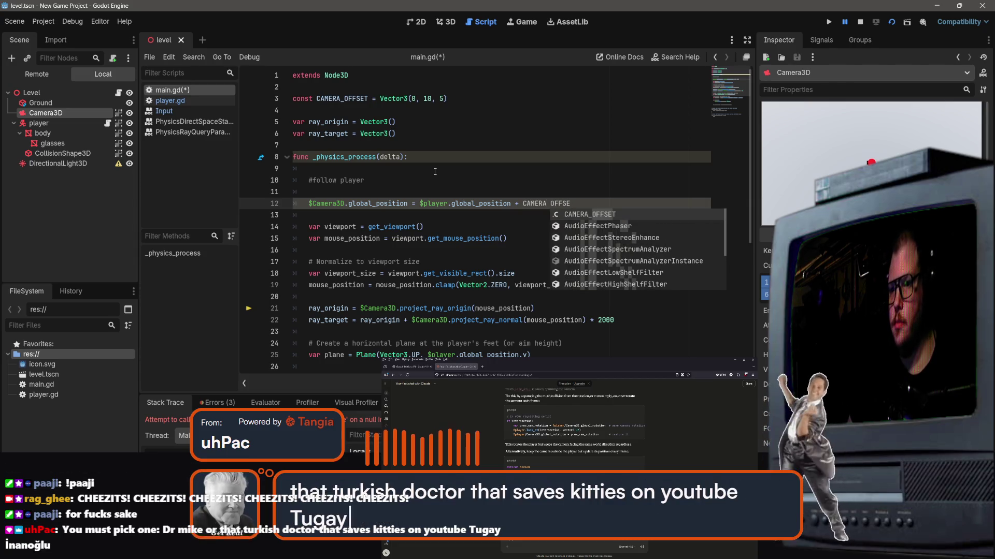
text(_IO)
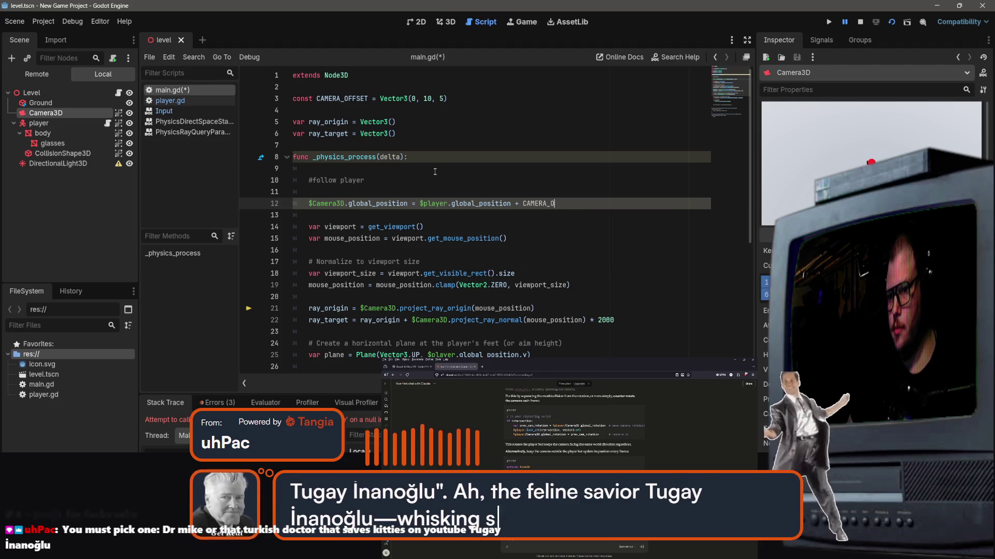
key(BackSpace)
key(BackSpace)
text(O)
key(Return)
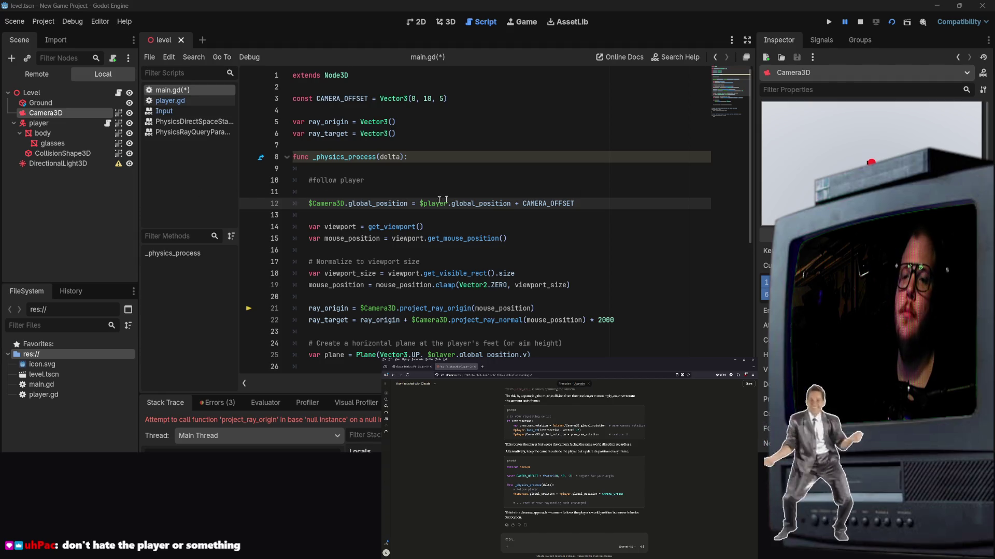
Save main.gd with the new camera-follow line in the script editor.
click(517, 187)
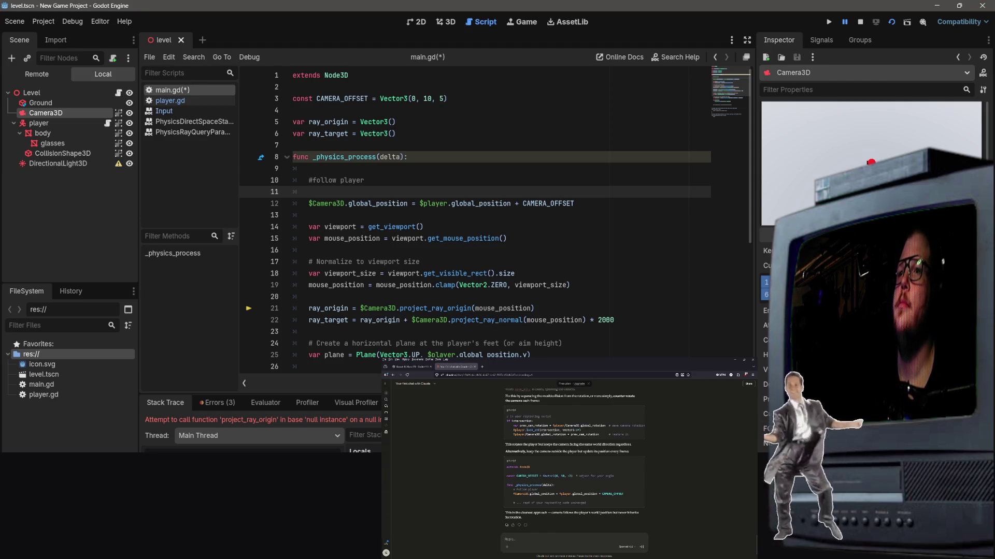
click(612, 89)
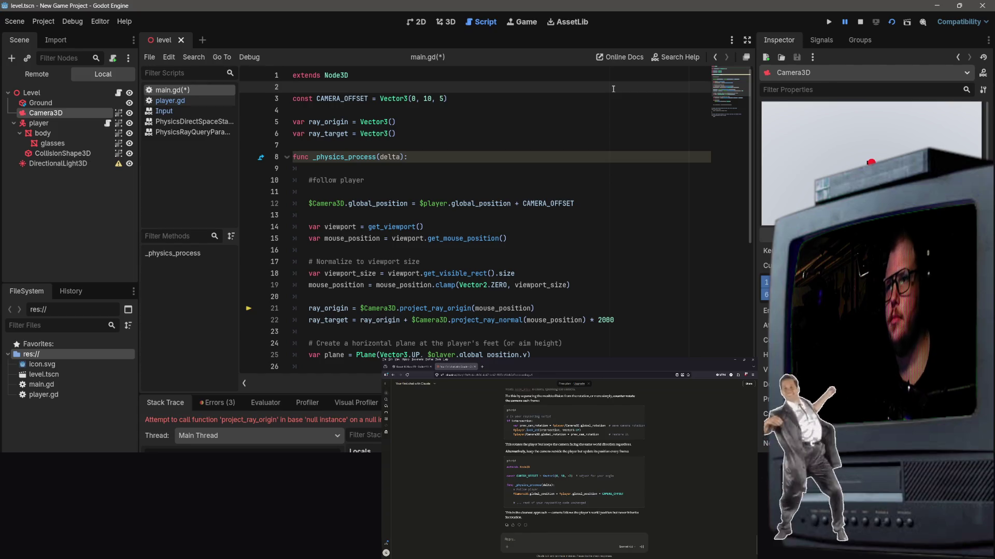
click(565, 166)
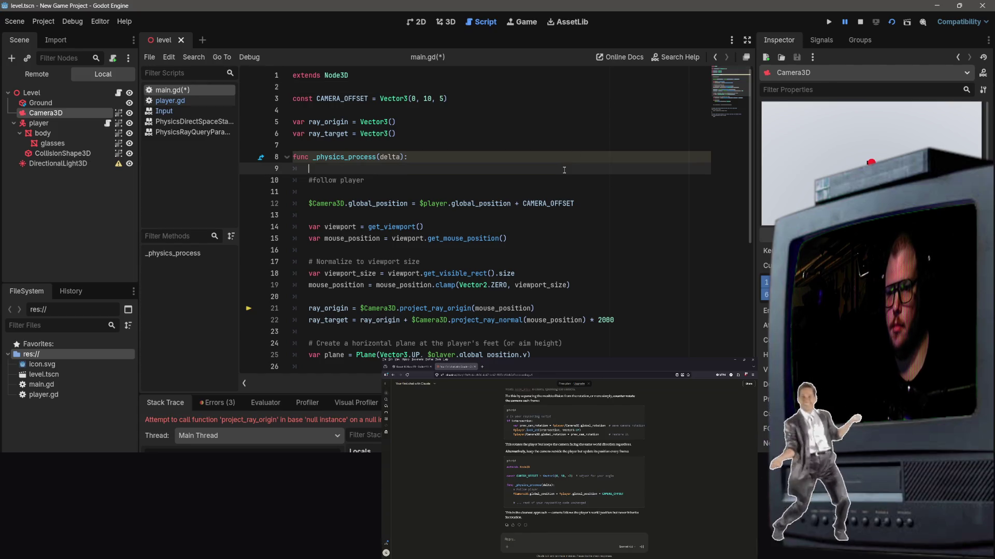
key(ctrl+s)
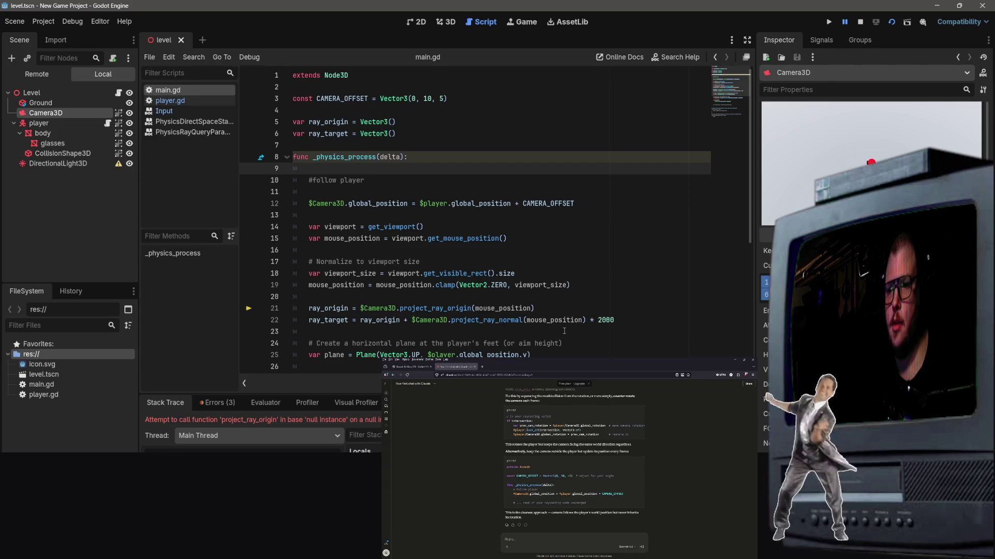
Scroll through the assistant's chat reply, then launch the game to test the camera follow.
scroll(574, 461, up, 10)
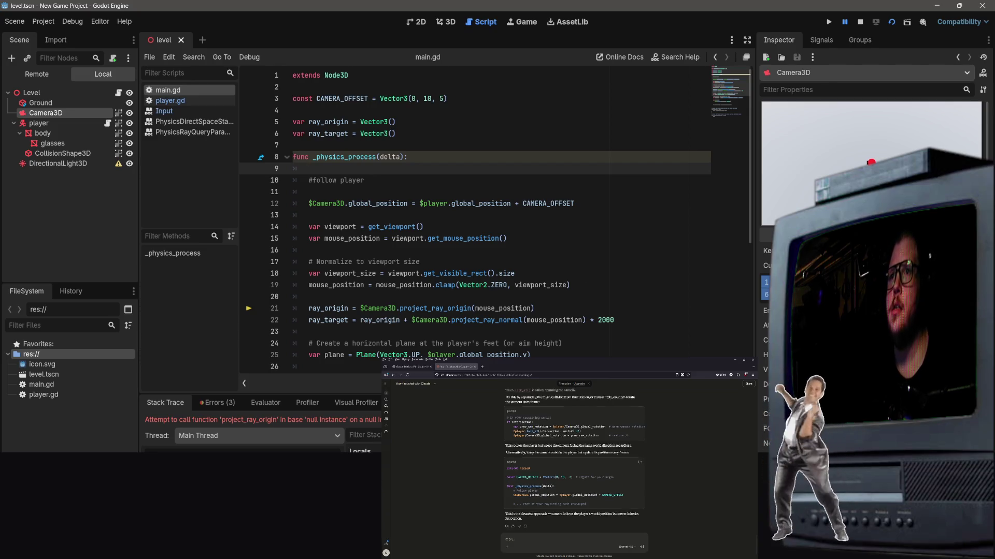
scroll(577, 478, down, 3)
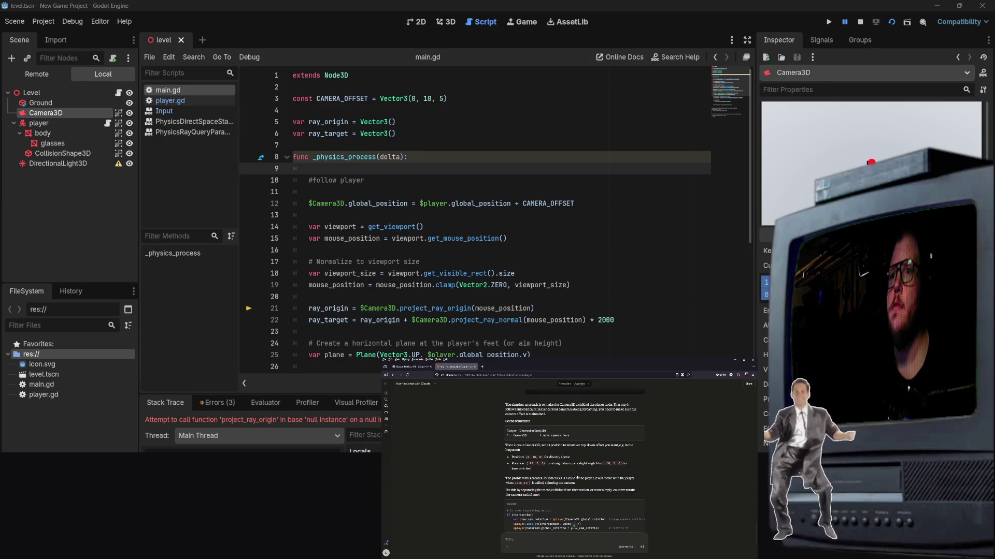
scroll(574, 525, down, 3)
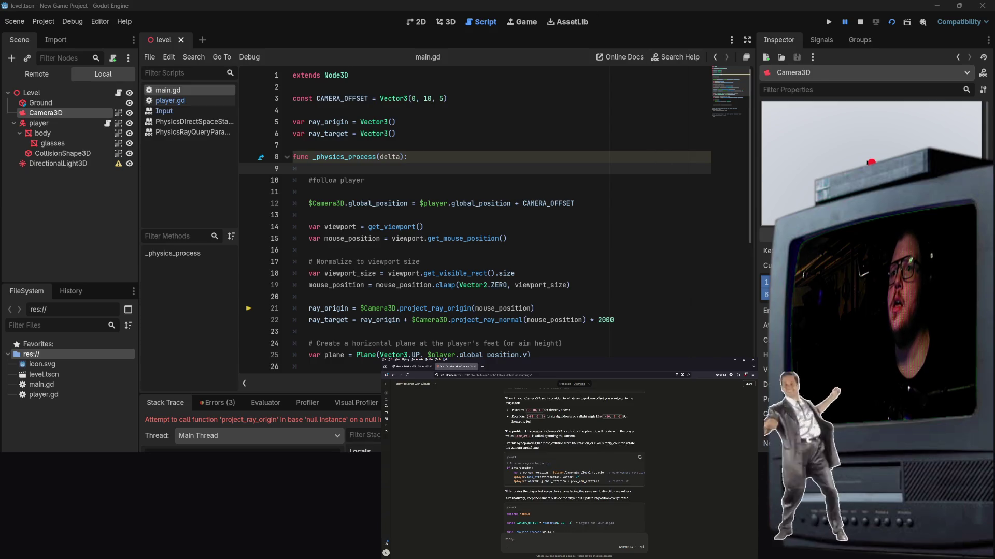
scroll(557, 489, down, 5)
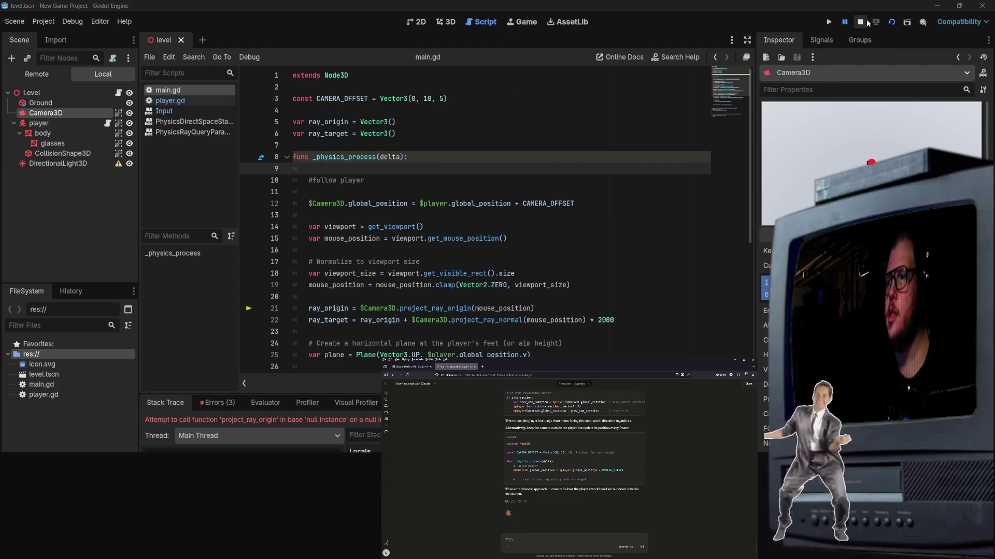
click(892, 22)
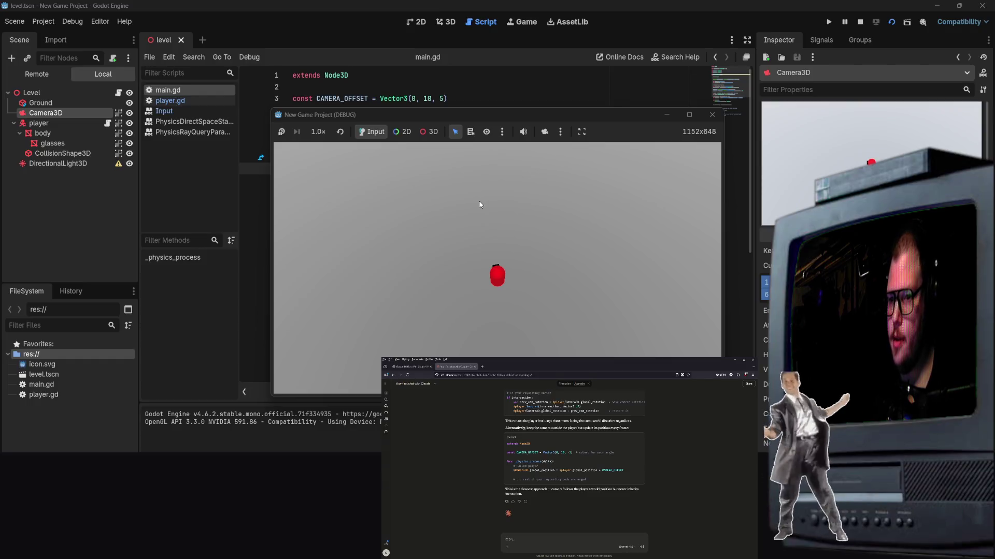
Drive the red player across the floor with W, confirming the camera keeps it centered, then return to the editor.
key(w)
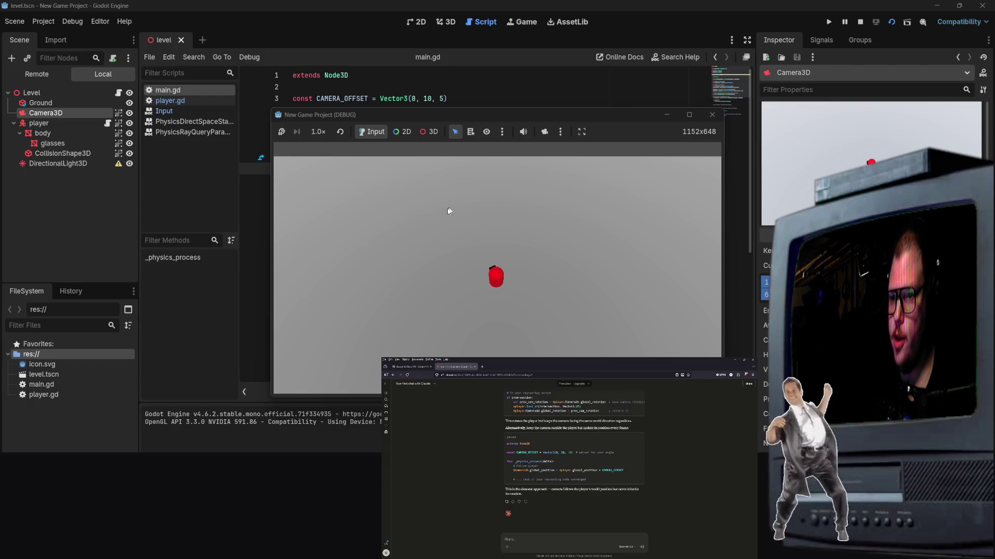
key(w)
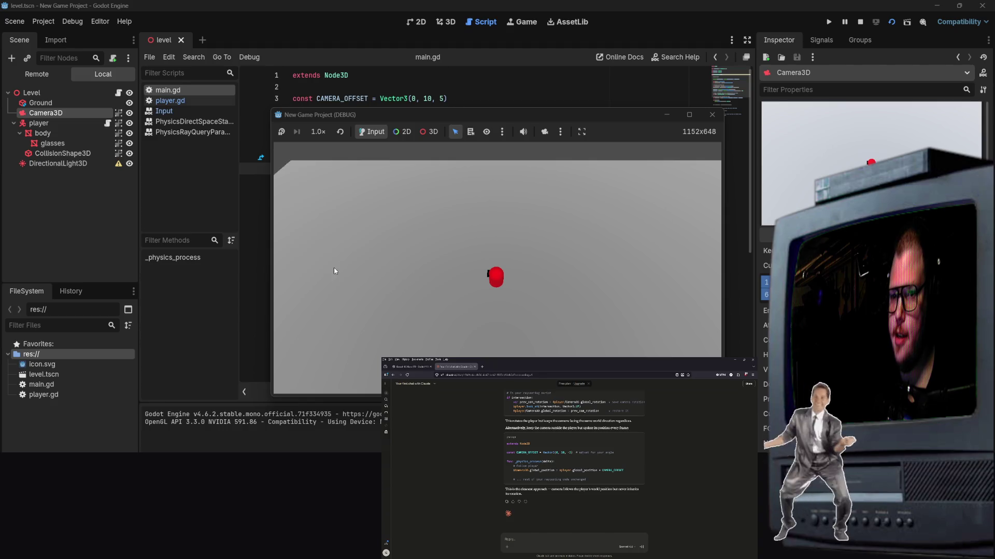
key(w)
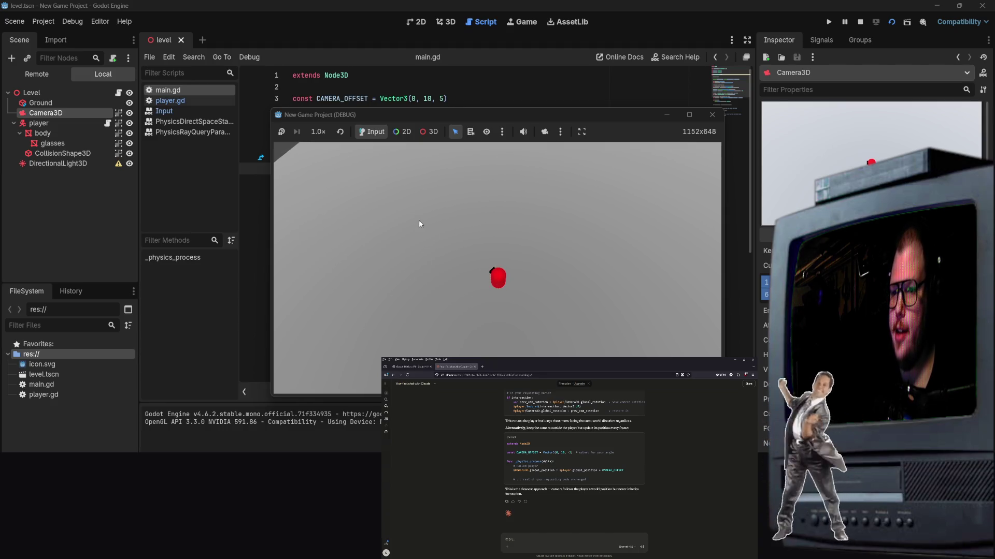
key(w)
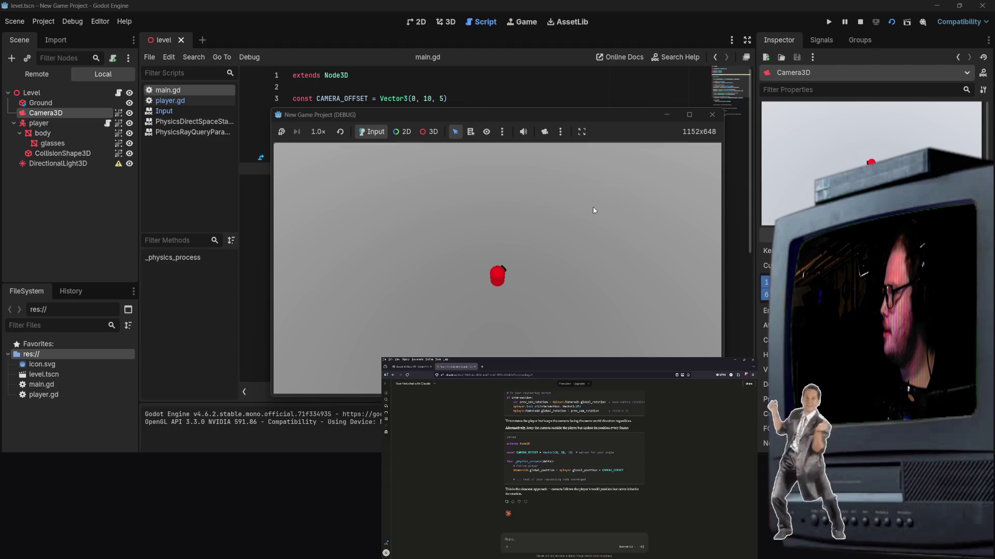
key(w)
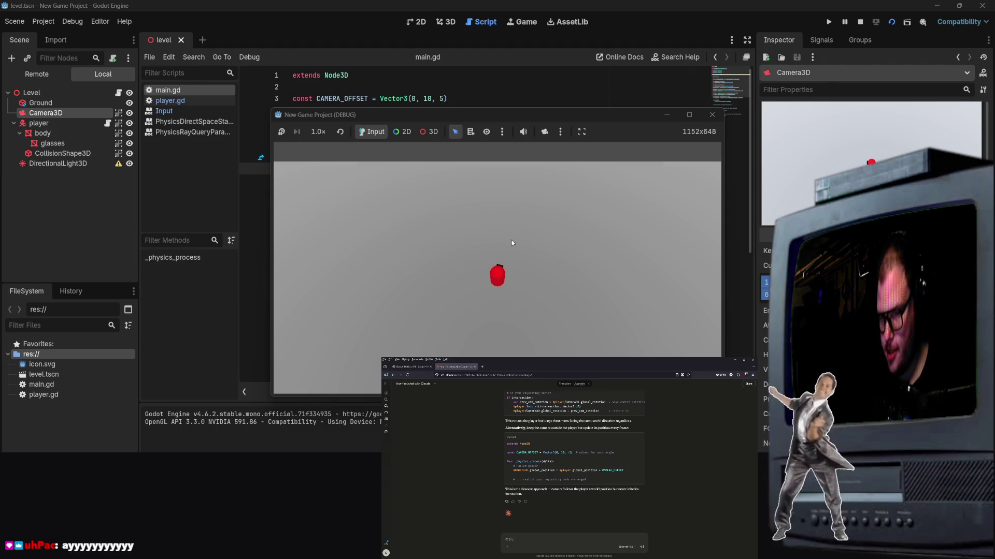
key(w)
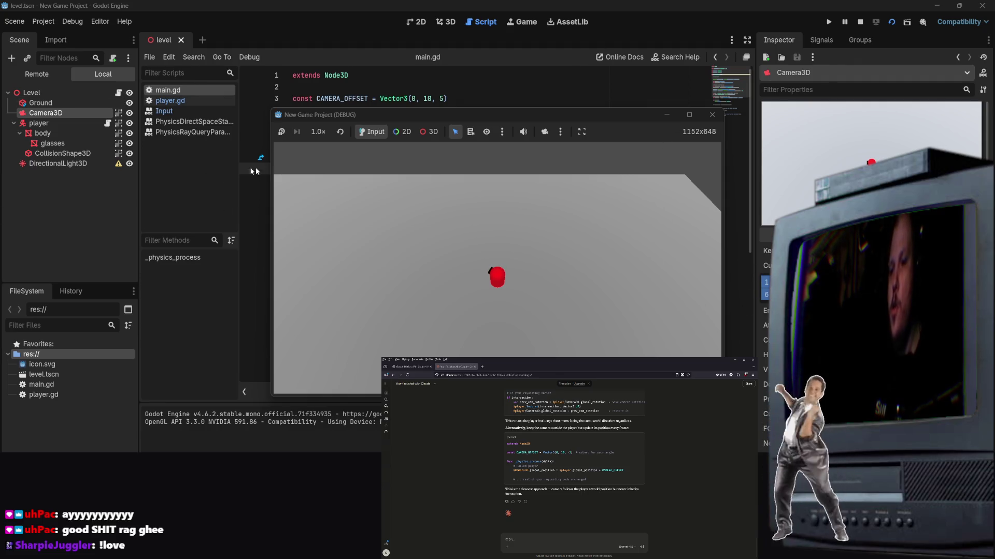
click(202, 176)
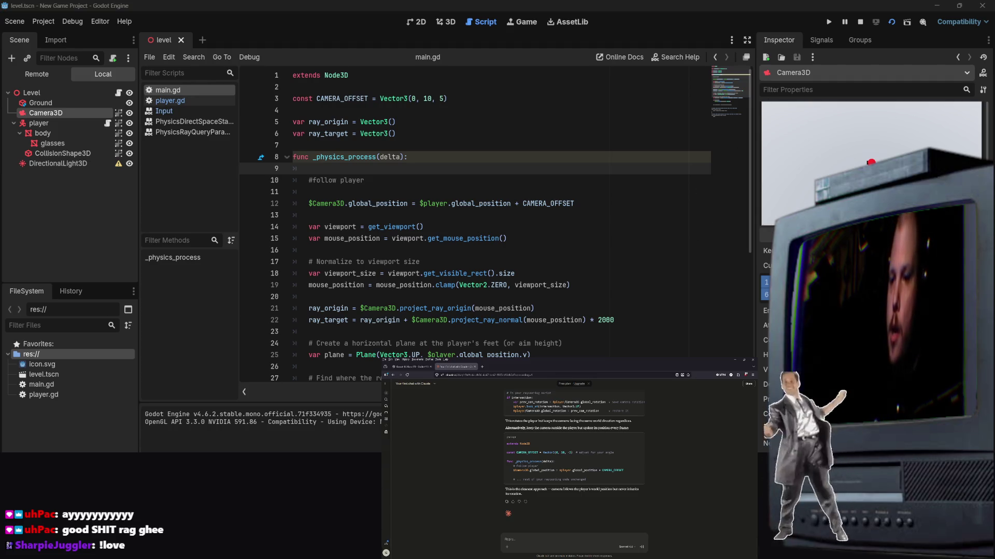
Stop the game with F8 and show the Level scene in the 3D workspace, orbited down toward the floor.
key(F8)
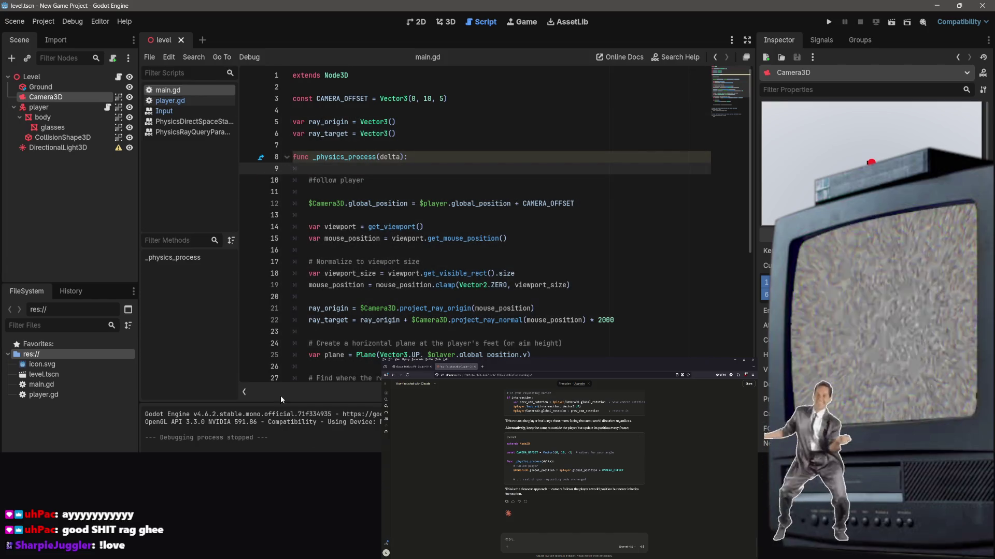
click(32, 76)
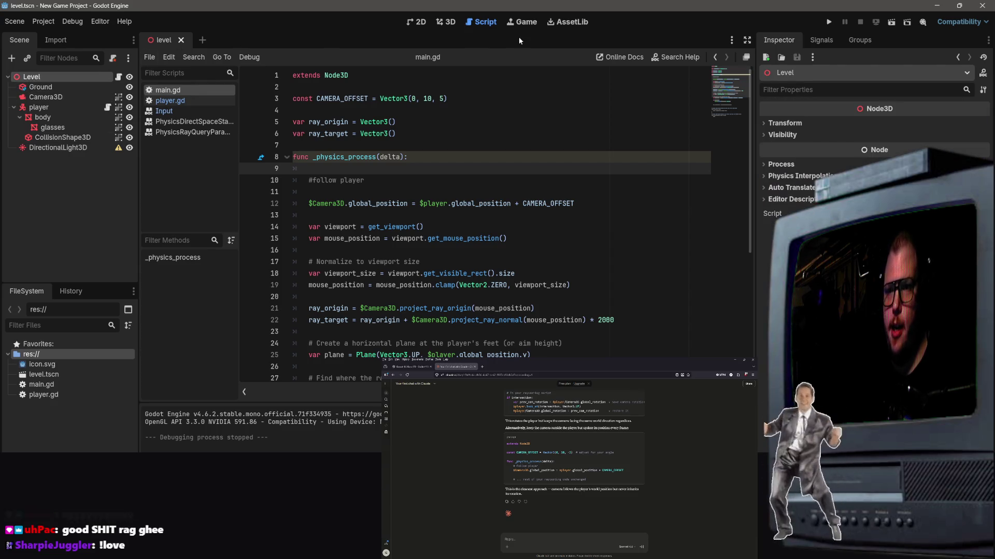
click(445, 22)
mouse_move(447, 235)
mouse_down()
mouse_move(466, 243)
mouse_move(451, 223)
mouse_move(609, 222)
mouse_up()
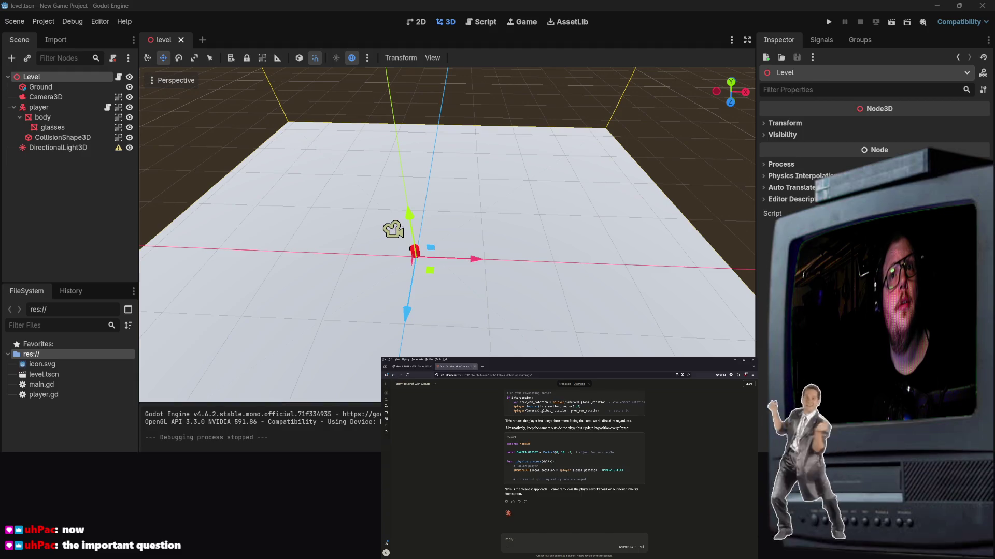
In a new tab, search 'godot top down shooter' and open the YouTube video result.
click(481, 367)
text(god)
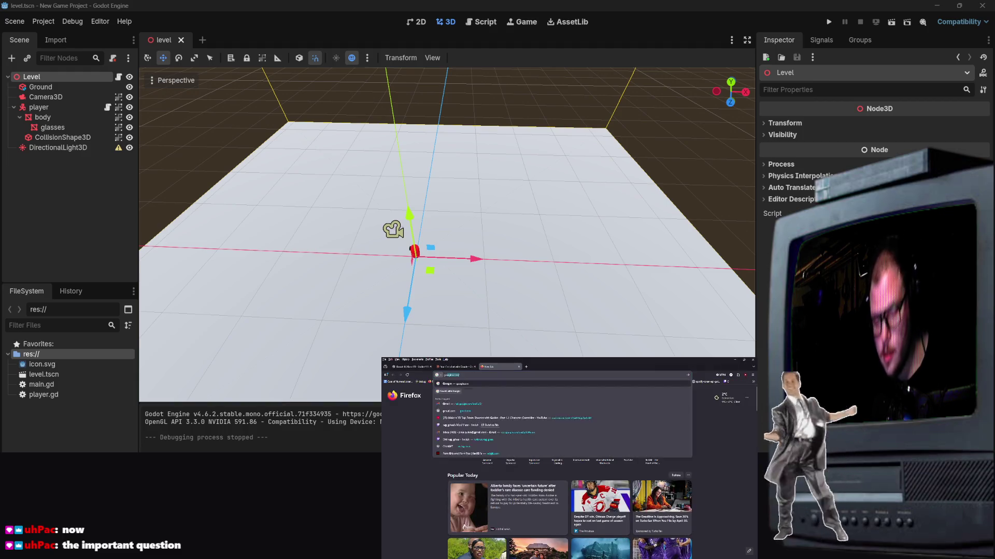
text(ot top)
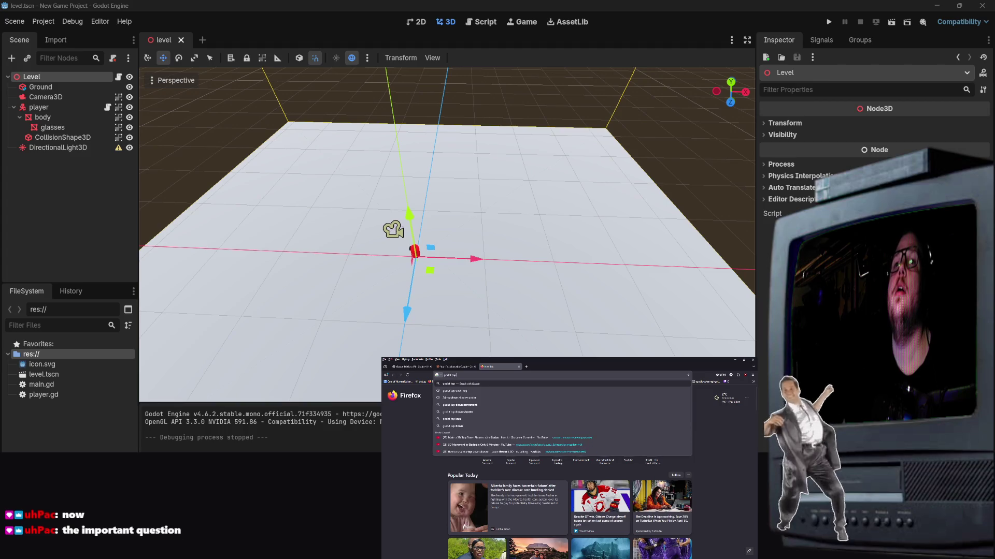
key(Down)
key(Down)
key(Down)
key(Down)
key(Down)
key(Down)
key(Return)
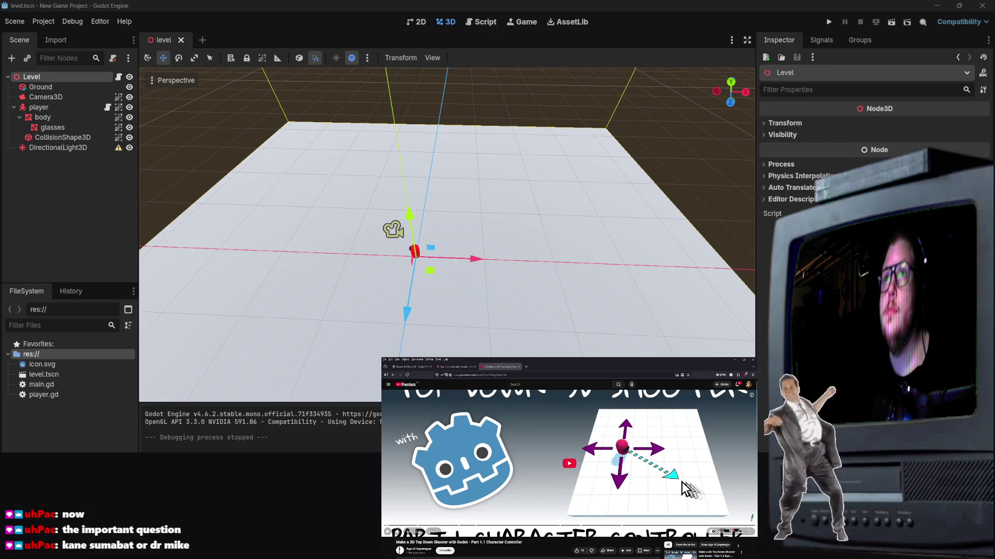
In another new tab, run a Google search for a person's name.
click(525, 367)
text(kane sumabat)
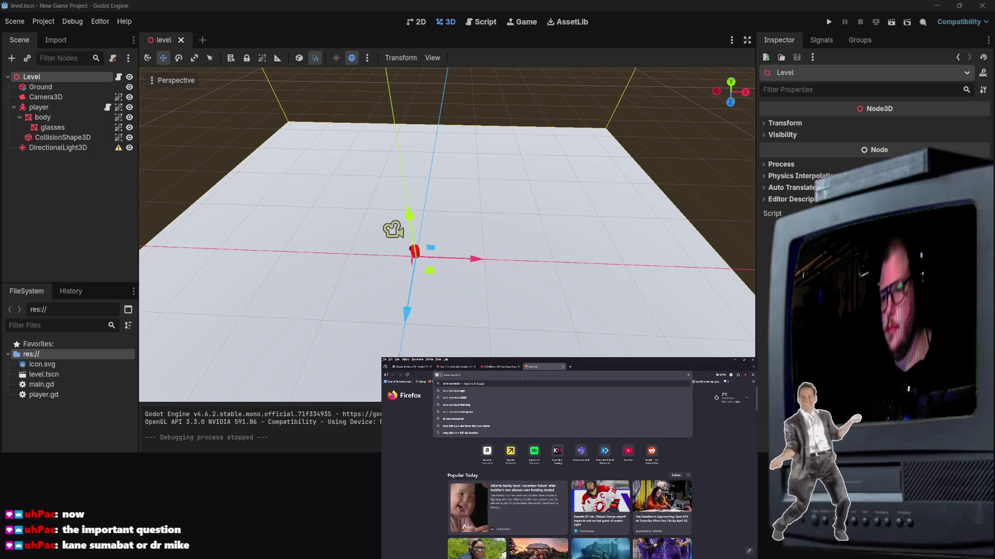
key(Return)
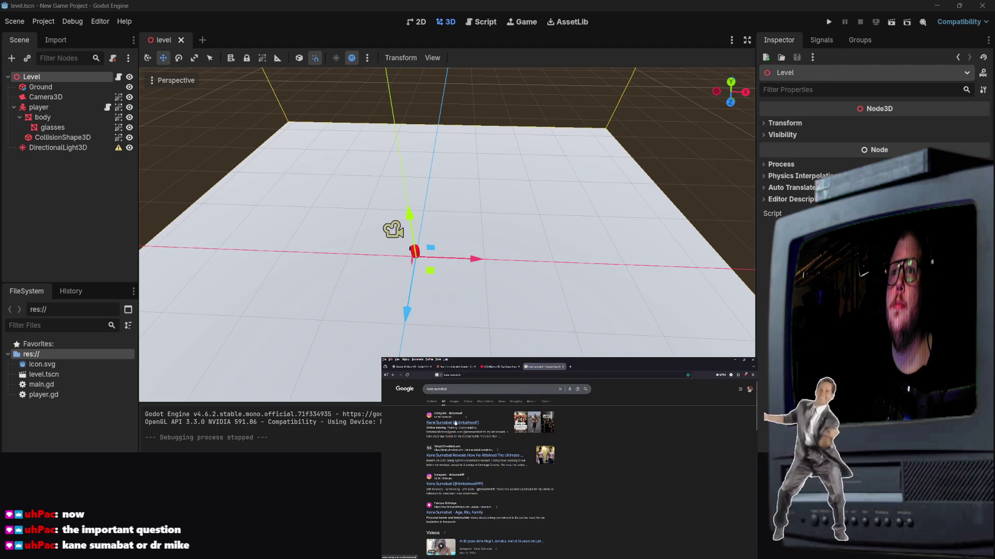
Switch to Google Images and preview several photo results, including Simply Shredded and Greatest Physiques.
click(454, 402)
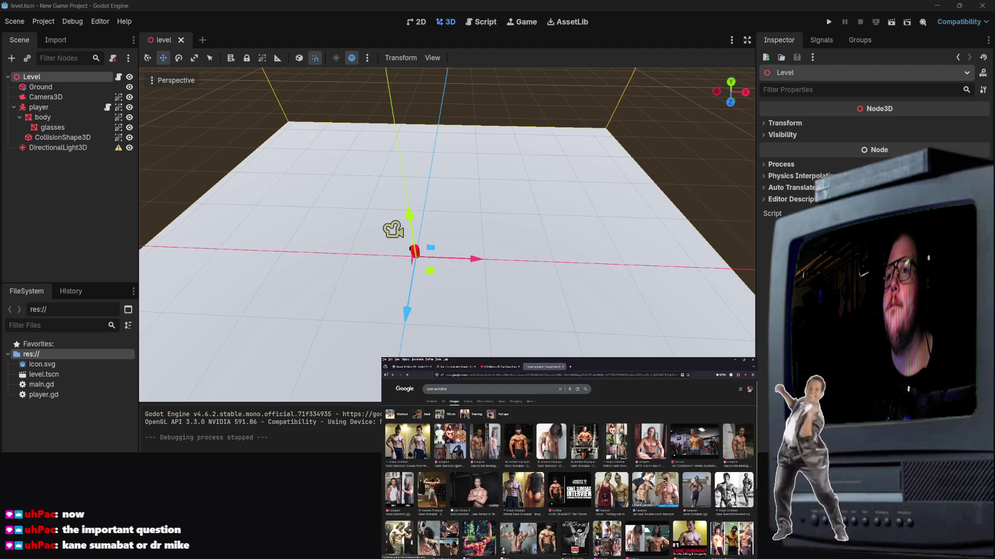
click(515, 448)
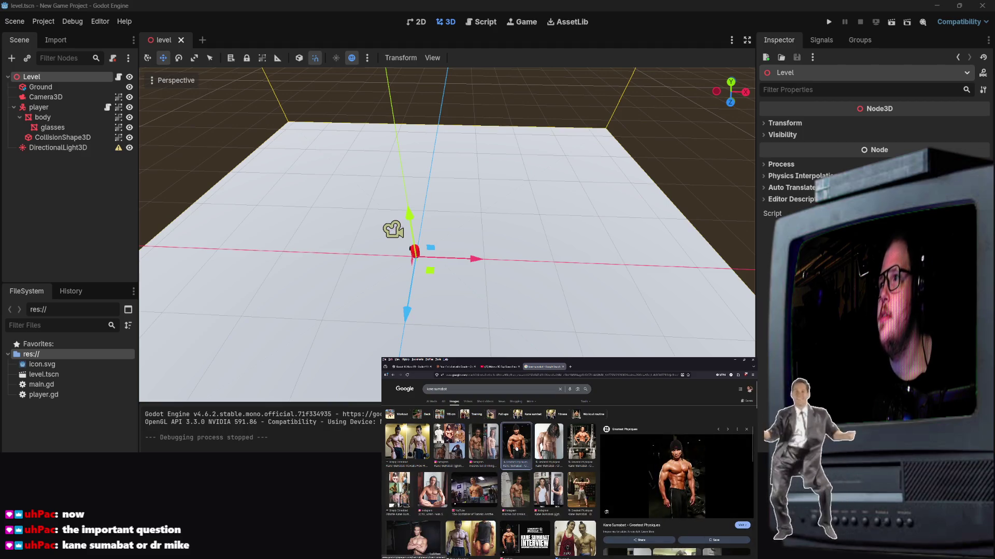
click(482, 446)
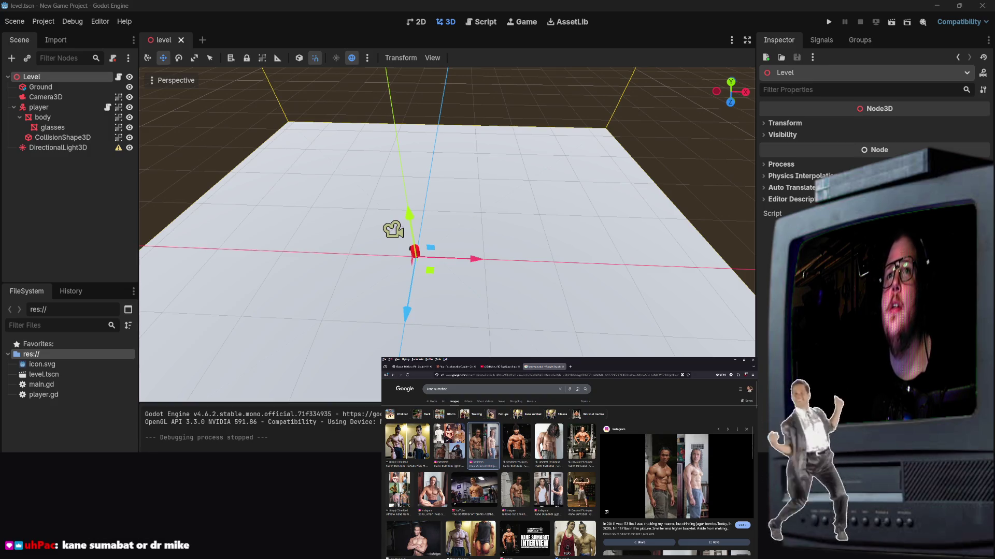
click(408, 441)
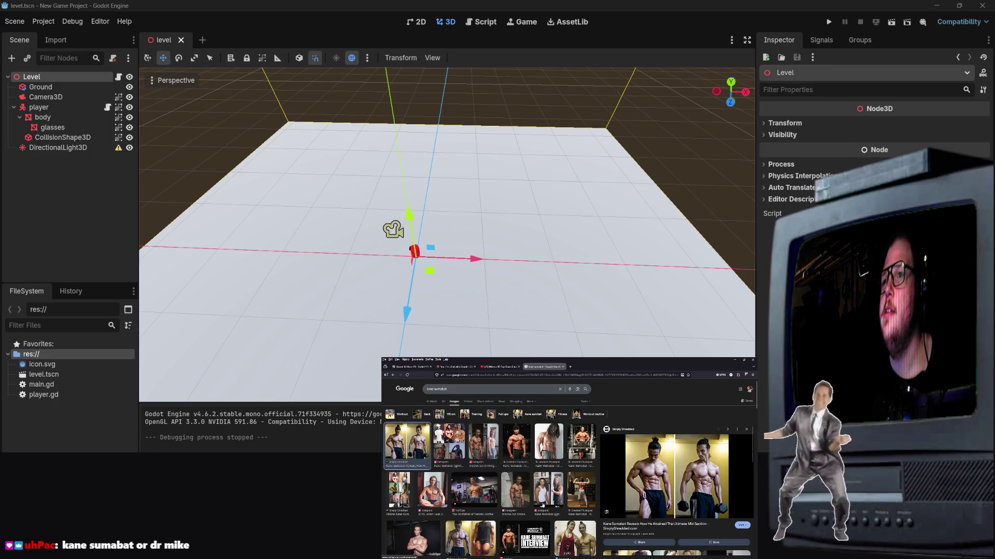
click(581, 445)
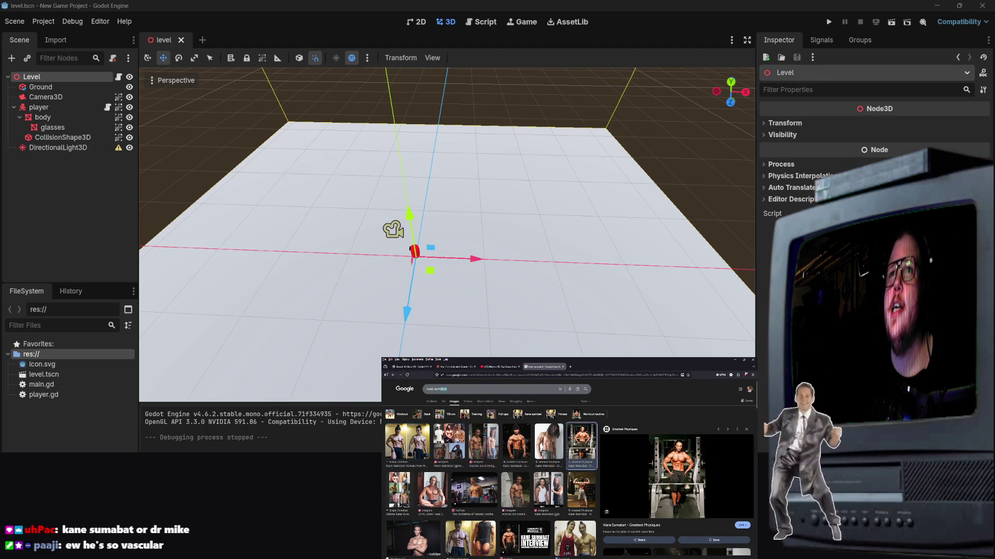
Search images for a different person's name and preview the Innovating Canada, Dolce Magazine and chef photos.
click(438, 389)
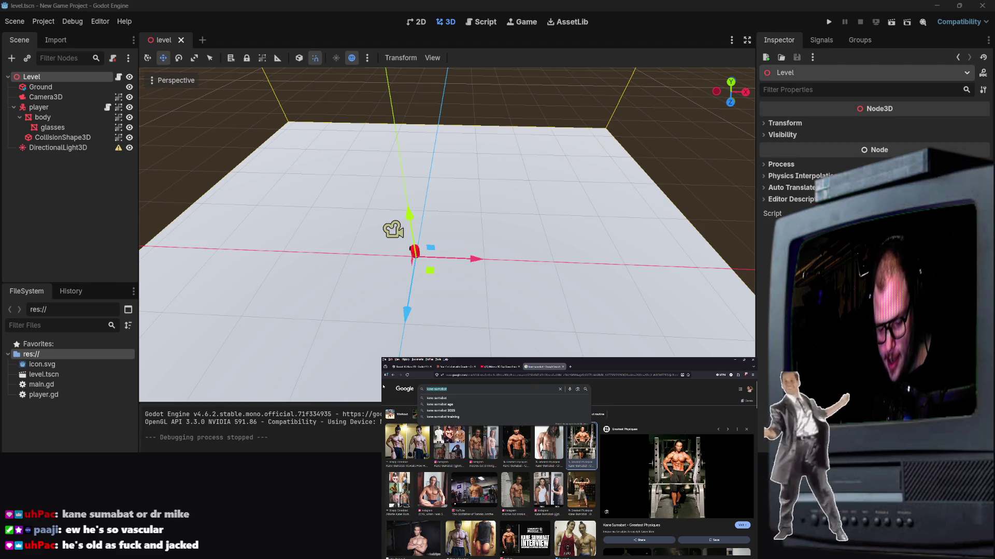
text(sursur lee)
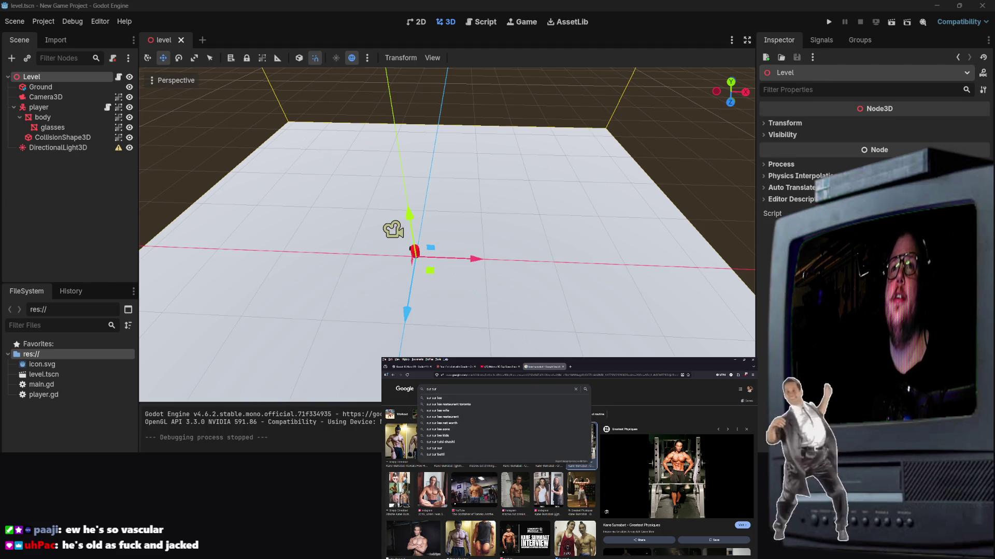
key(Return)
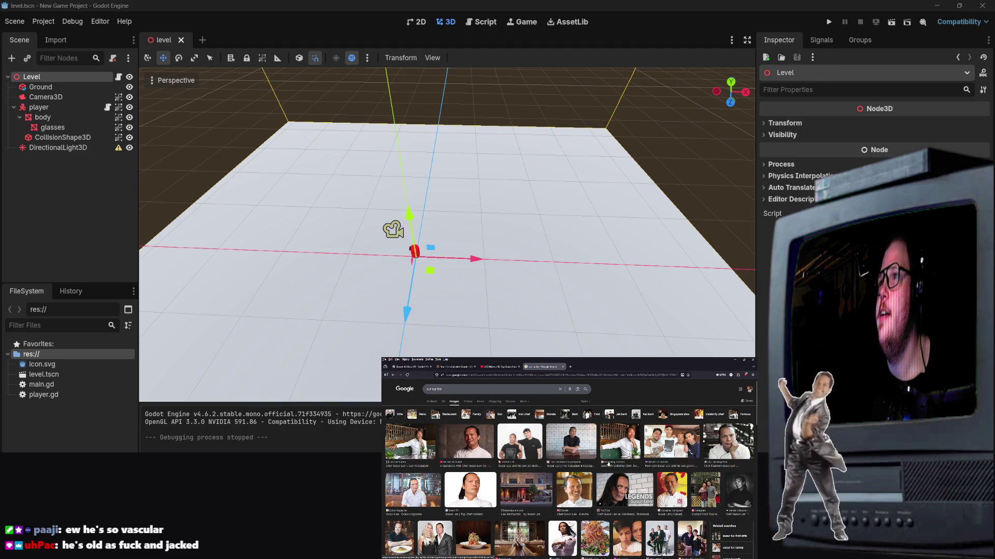
click(609, 437)
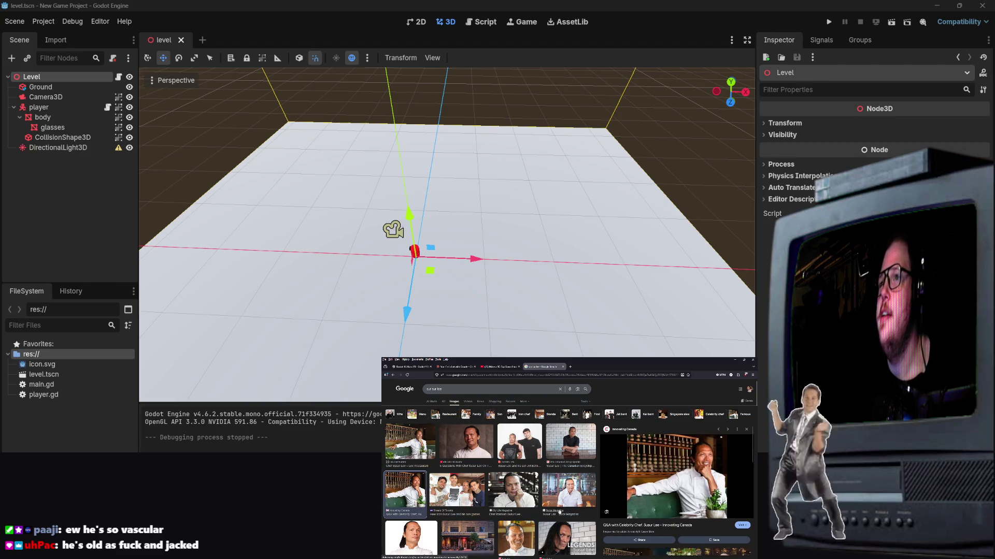
click(568, 492)
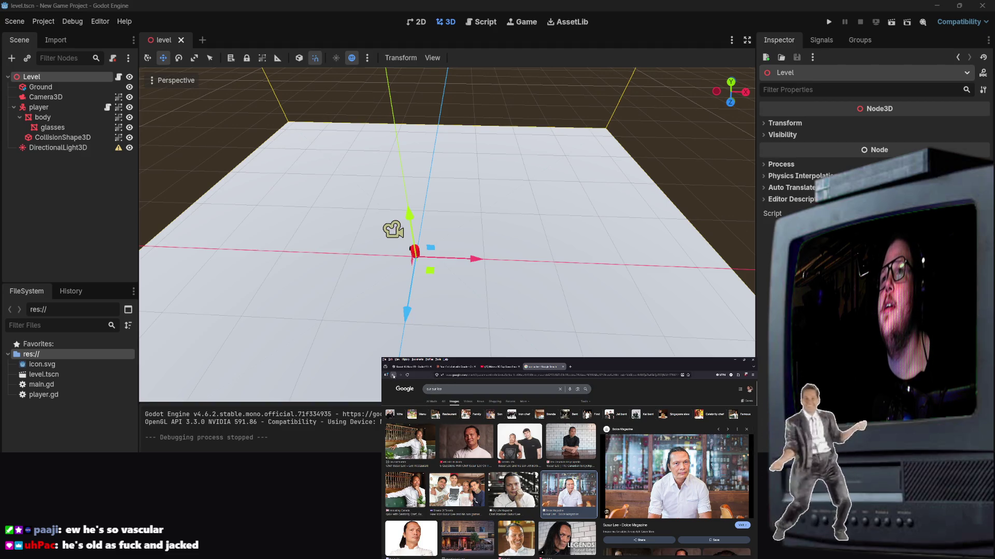
click(392, 374)
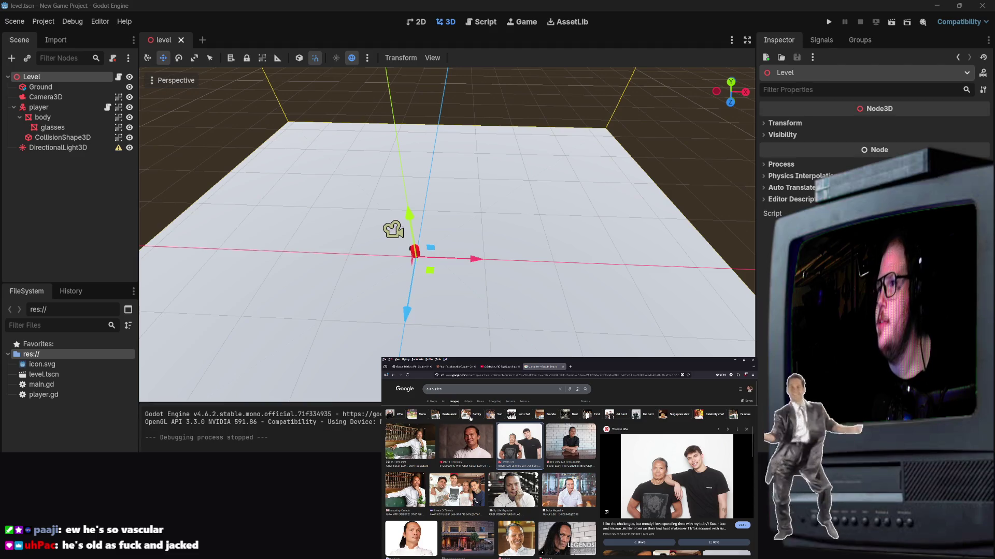
click(393, 375)
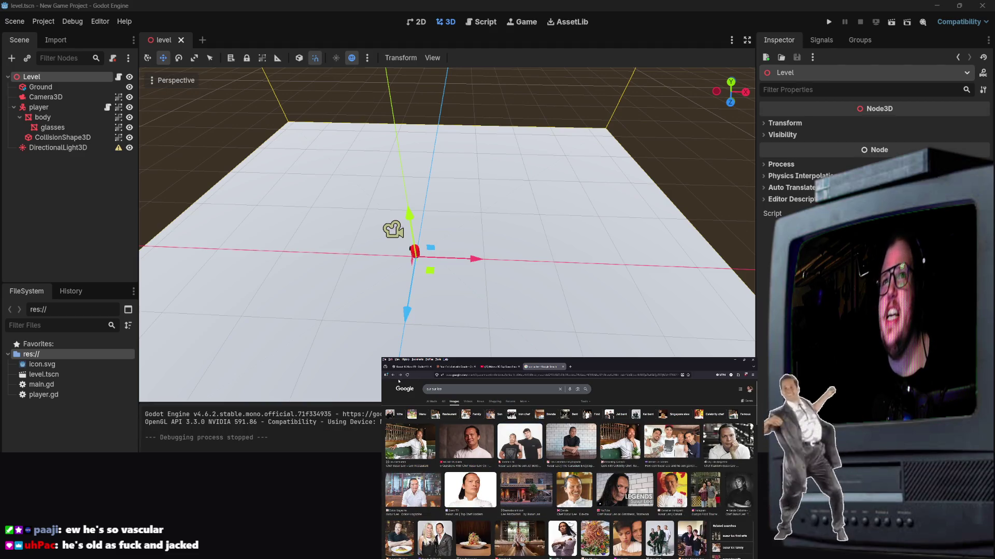
Go back to the first person's image results and preview an Instagram photo.
click(393, 375)
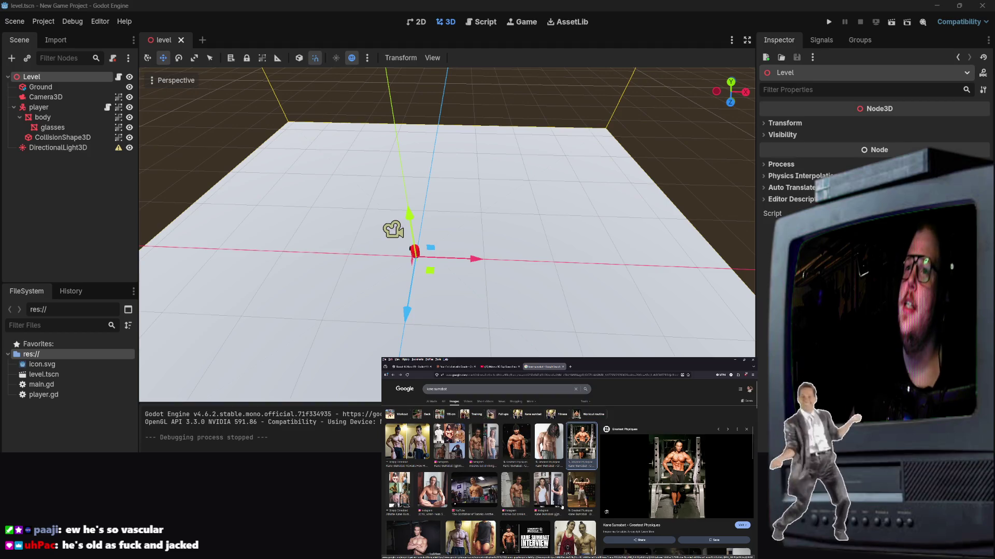
scroll(522, 449, down, 2)
click(522, 449)
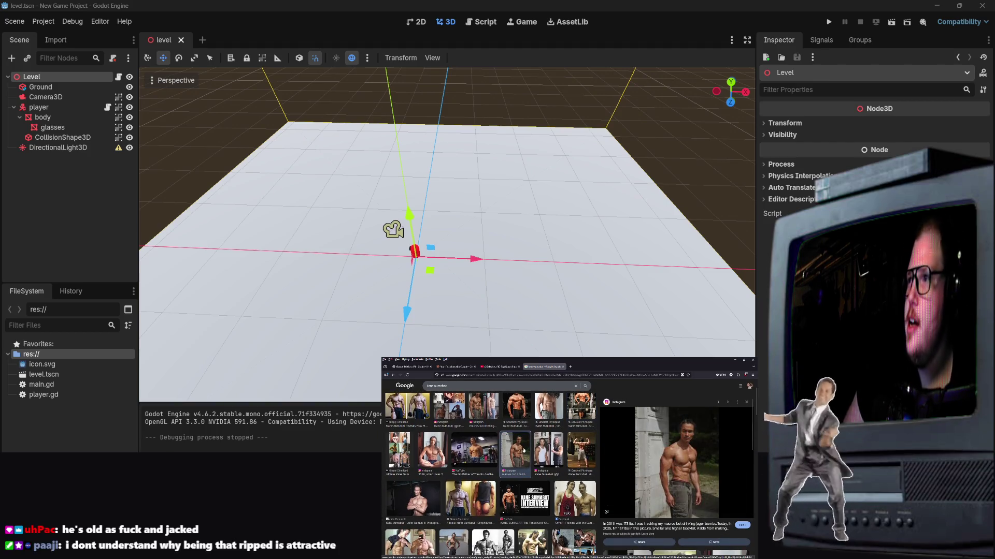
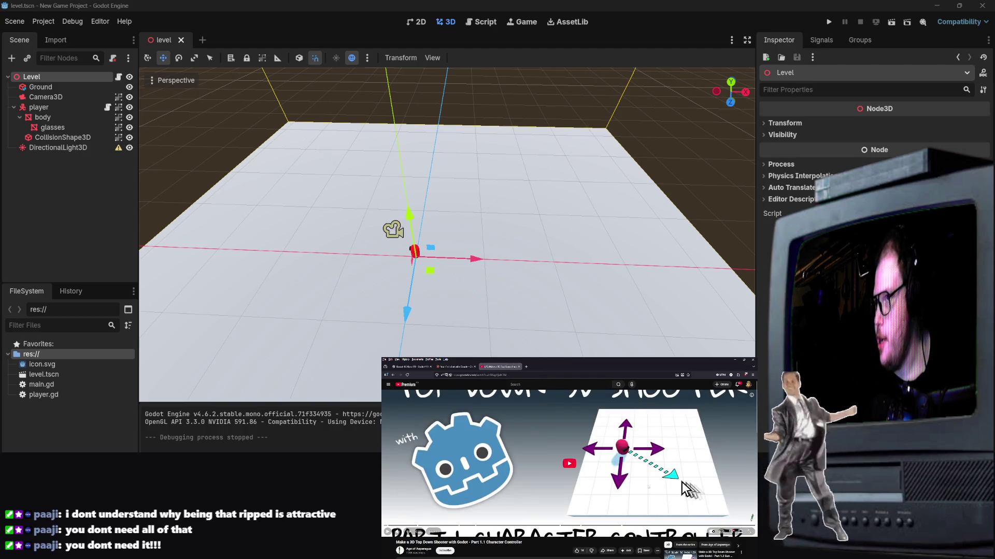
Drag the Ground box's size handles down to about 16 units wide by 25 deep.
click(608, 217)
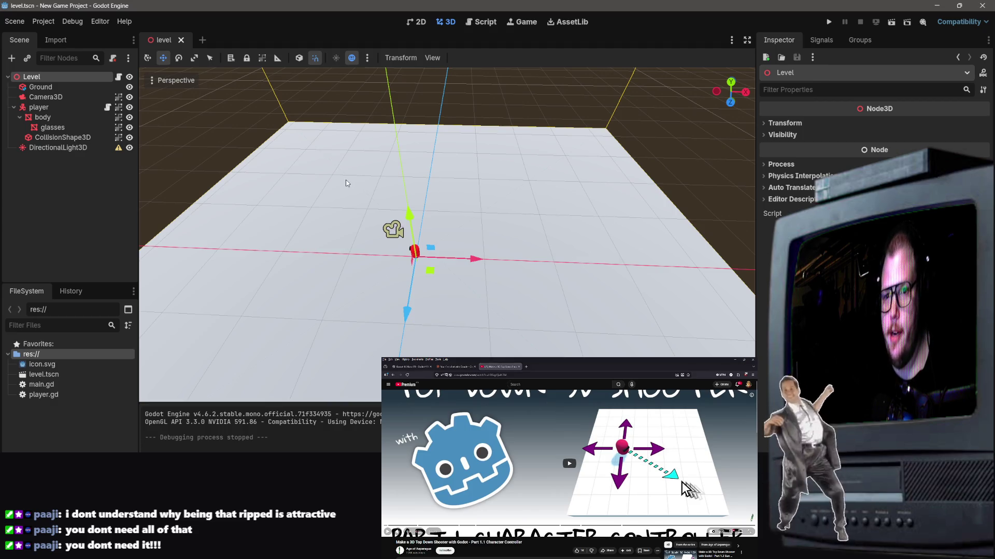
click(346, 183)
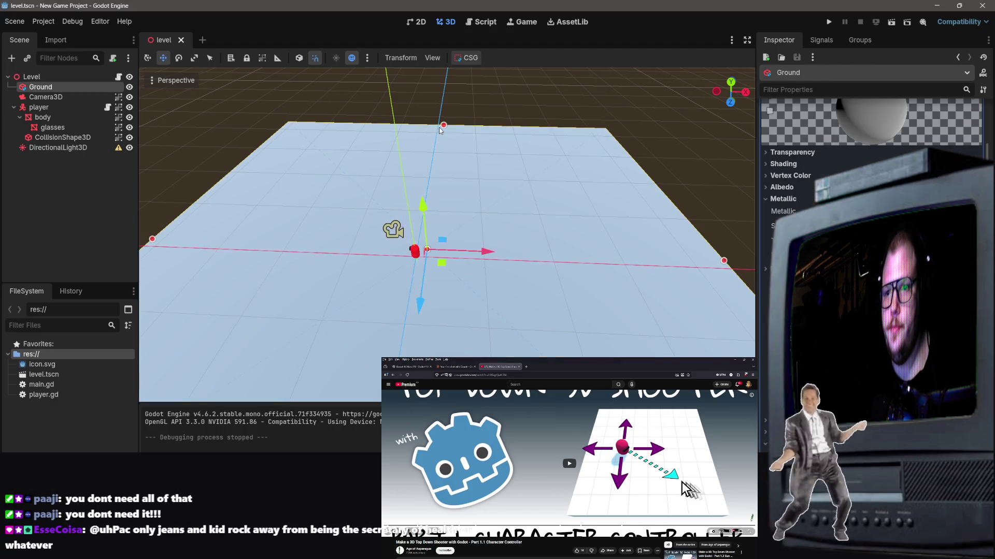
mouse_move(444, 125)
mouse_down()
mouse_move(445, 147)
mouse_move(444, 126)
mouse_up()
scroll(211, 151, down, 3)
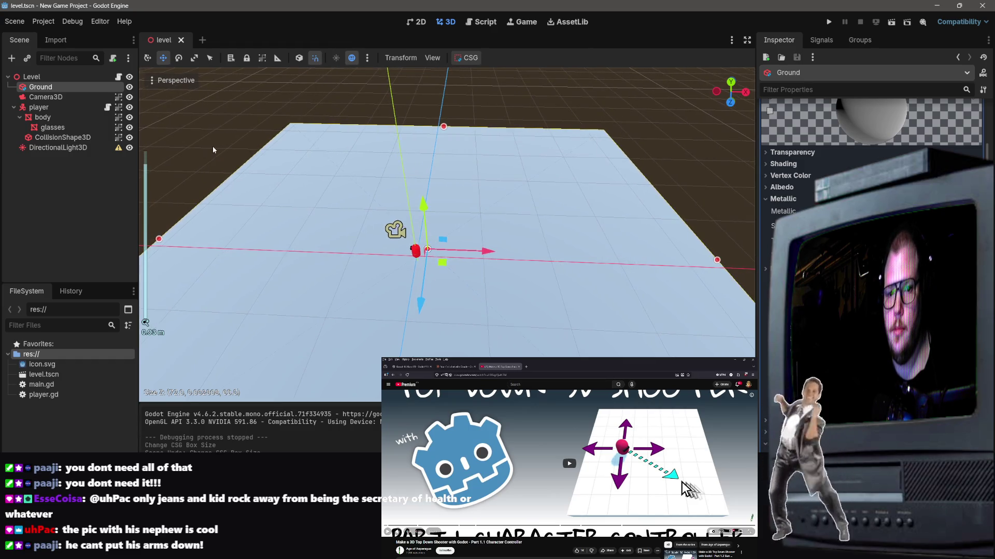
scroll(215, 149, down, 5)
scroll(218, 148, up, 3)
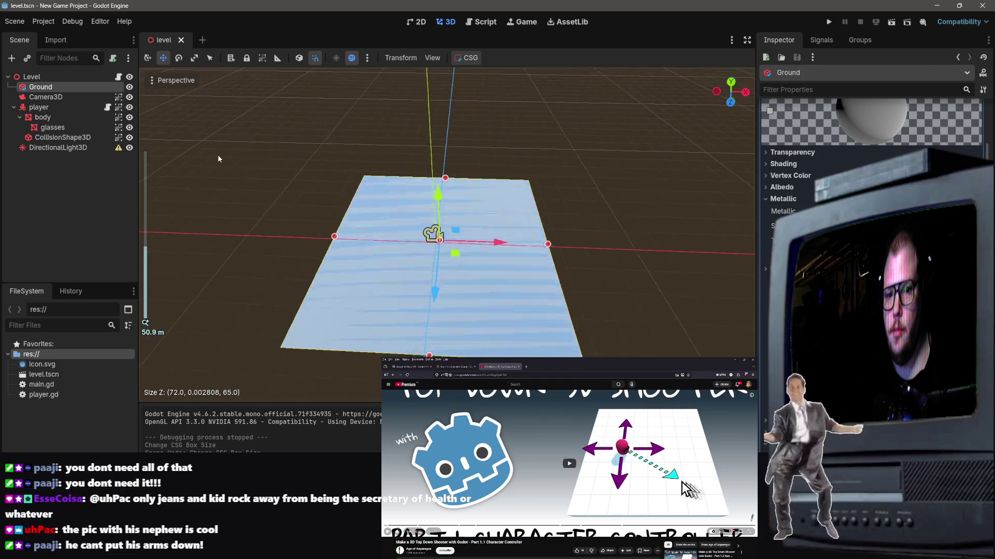
scroll(218, 154, up, 5)
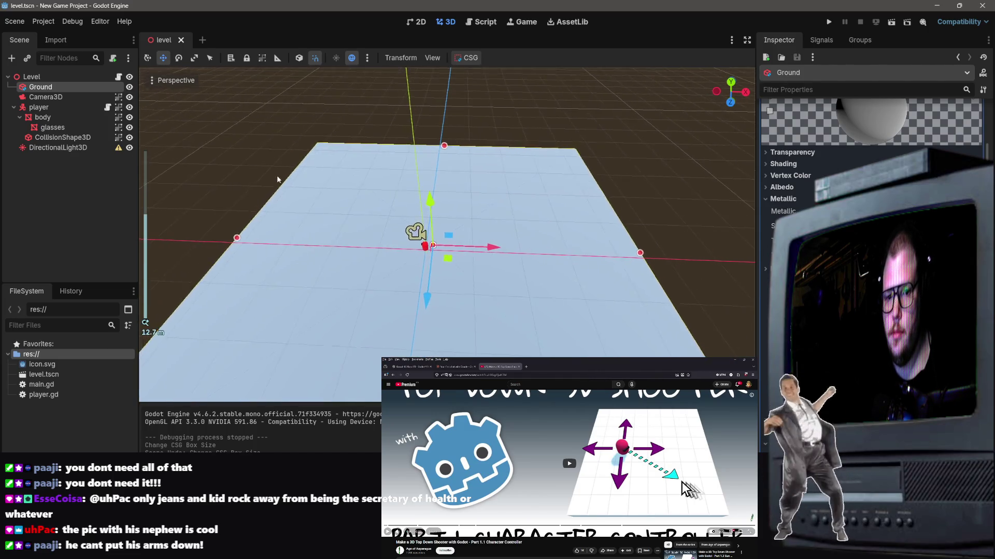
mouse_move(444, 151)
mouse_down()
mouse_move(471, 347)
mouse_move(430, 275)
mouse_move(436, 244)
mouse_up()
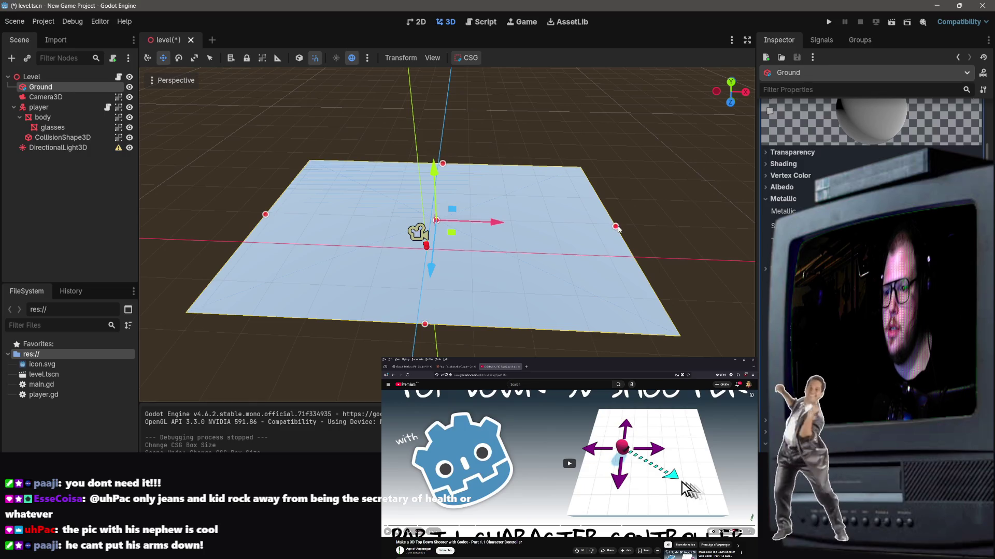
drag(616, 228, 460, 238)
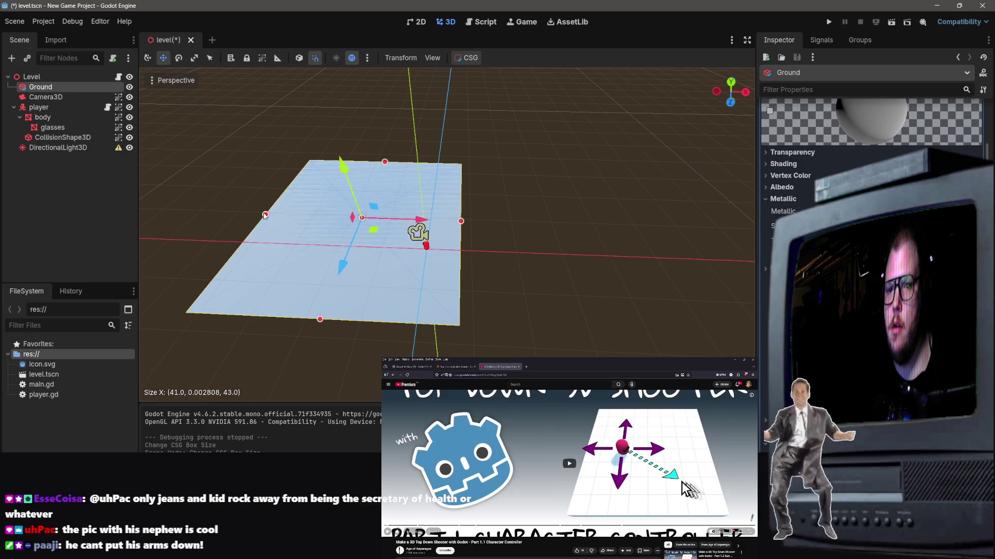
mouse_move(265, 215)
mouse_down()
mouse_move(414, 218)
mouse_move(370, 218)
mouse_move(384, 218)
mouse_up()
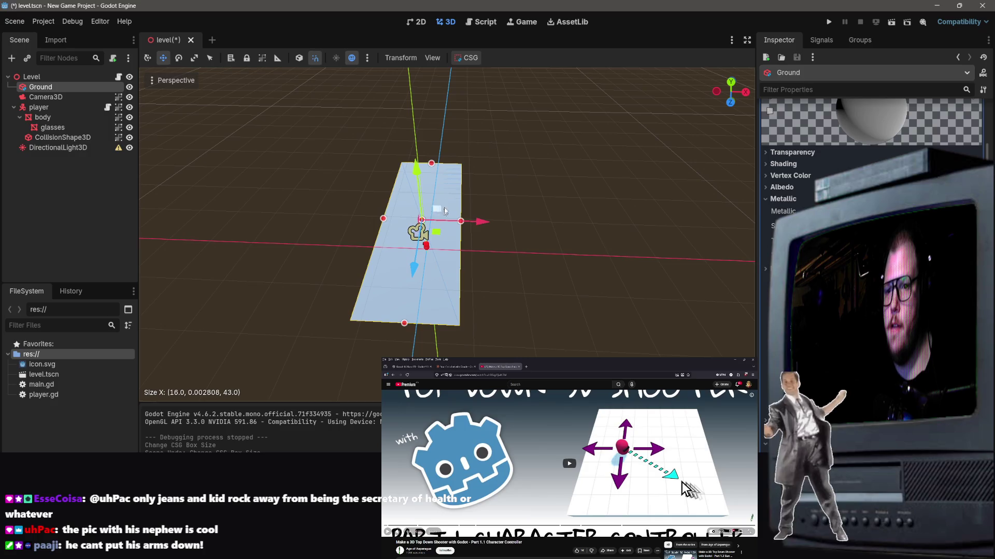
mouse_move(431, 164)
mouse_down()
mouse_move(436, 262)
mouse_move(473, 254)
mouse_up()
Zoom and orbit the view to look down on the resized ground.
scroll(473, 253, up, 2)
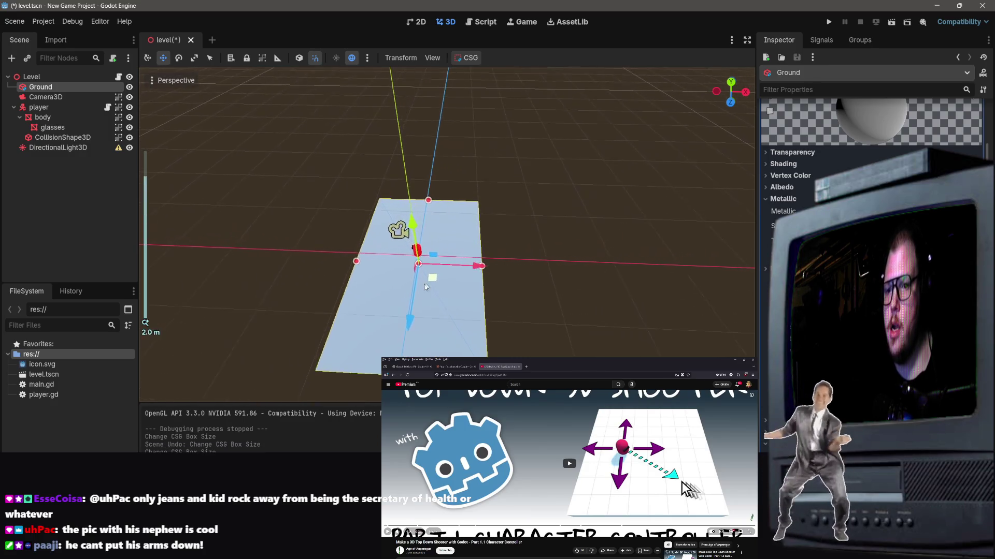
scroll(424, 286, up, 2)
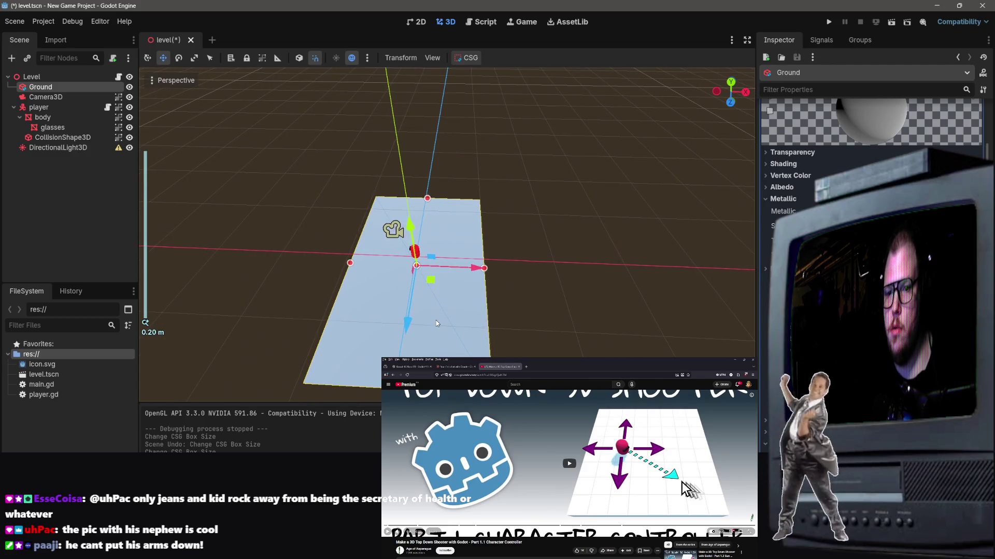
scroll(436, 323, up, 1)
scroll(490, 316, up, 3)
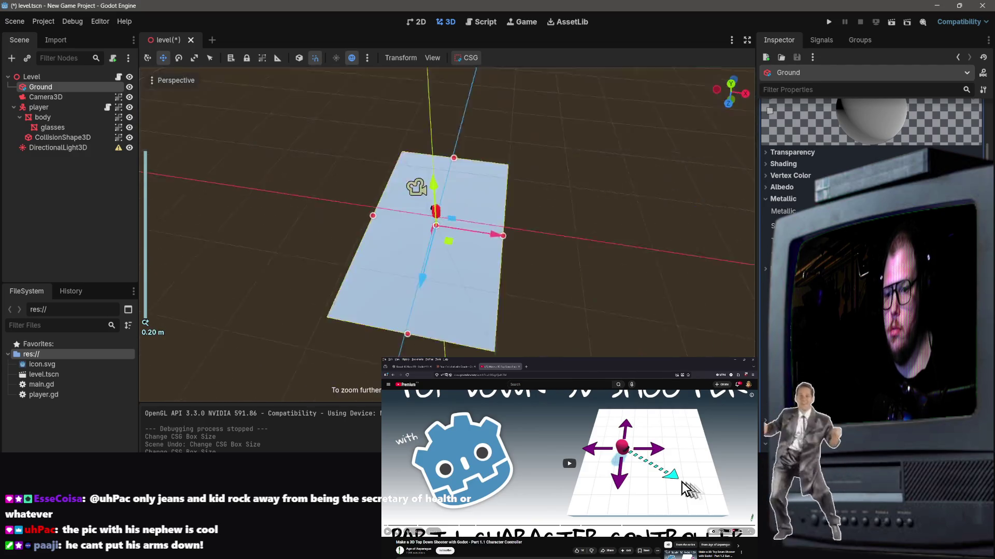
scroll(489, 315, down, 2)
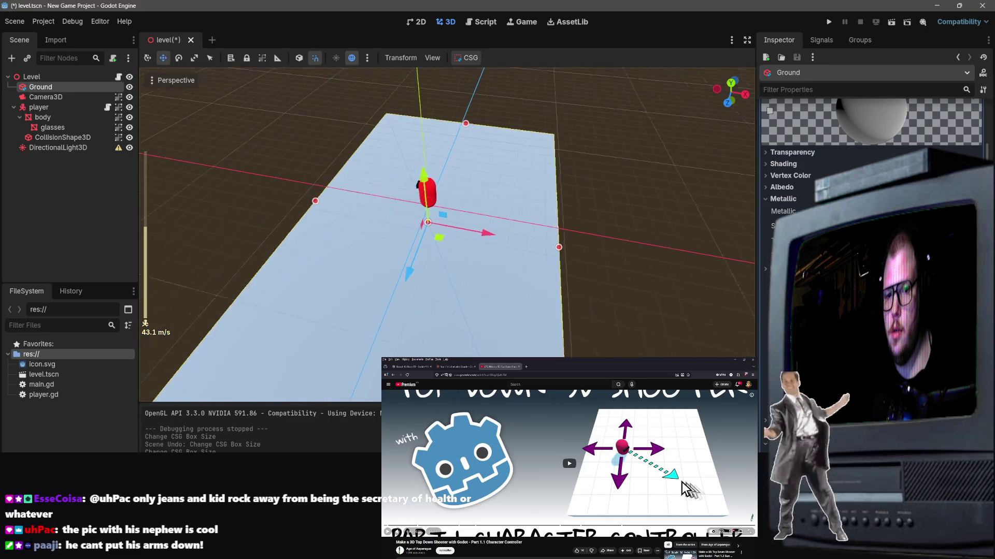
key(w)
scroll(551, 325, down, 5)
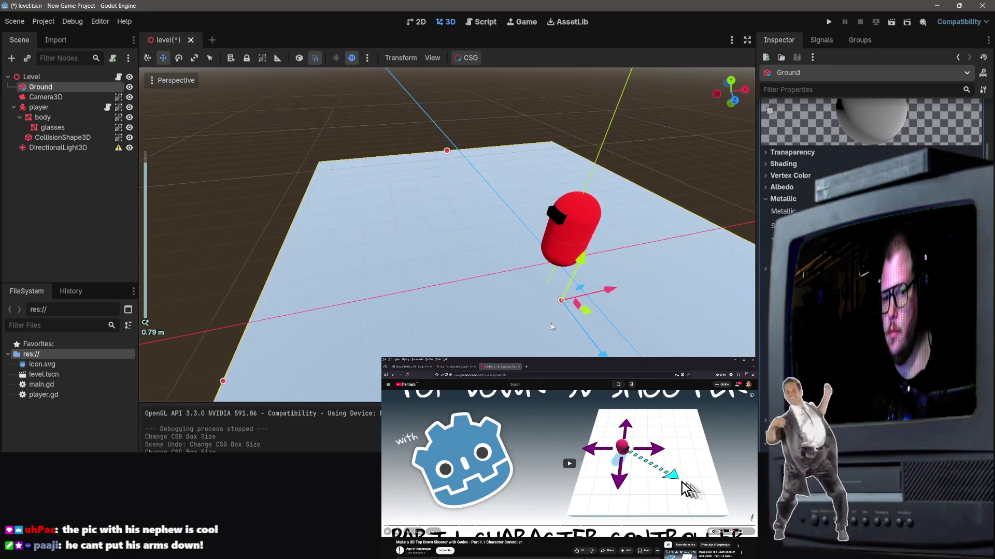
scroll(551, 325, up, 4)
scroll(549, 320, up, 5)
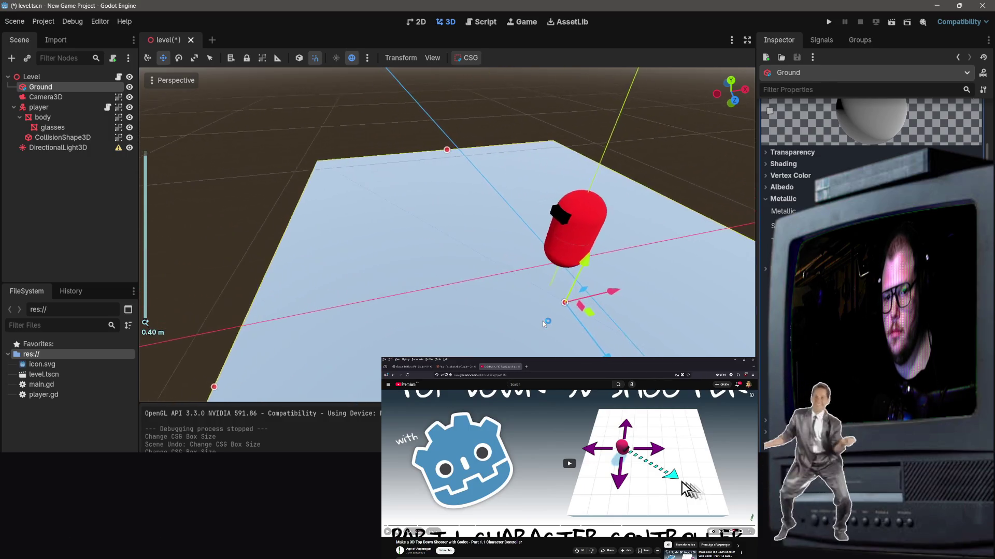
scroll(549, 320, down, 5)
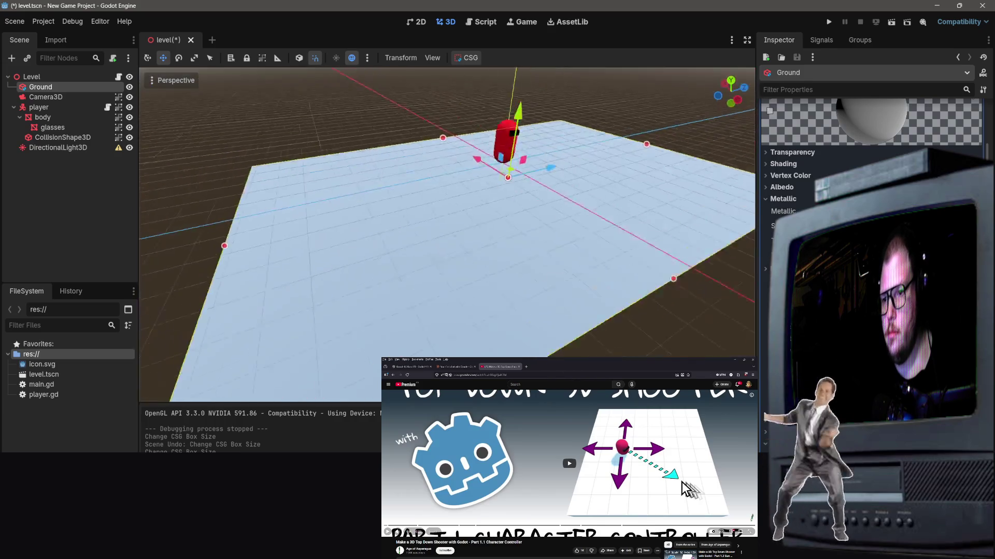
drag(548, 320, 627, 214)
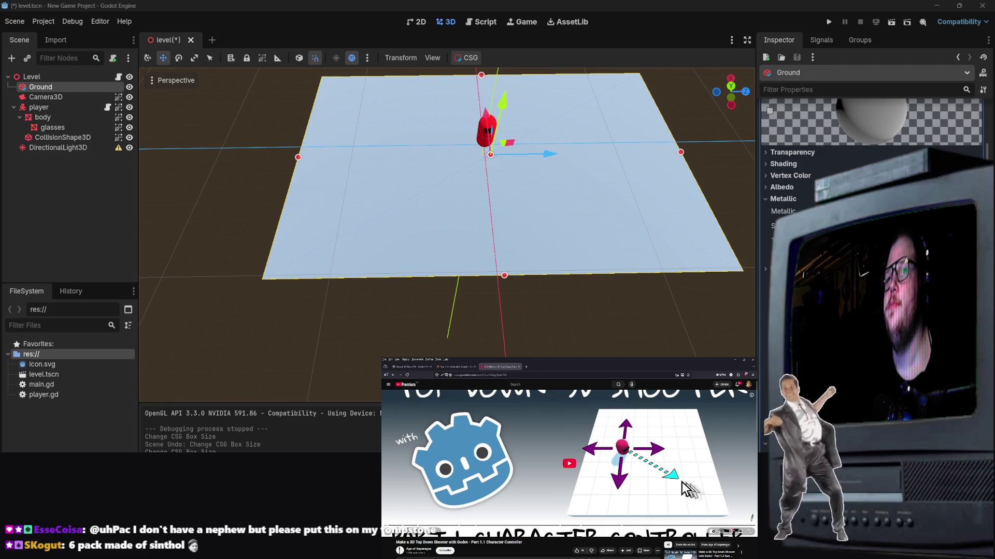
scroll(570, 474, down, 3)
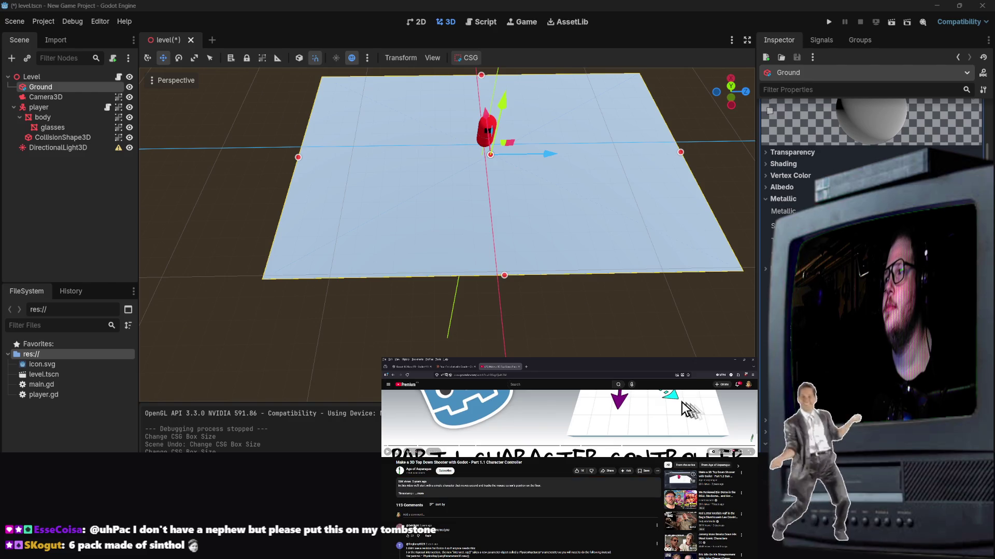
click(680, 479)
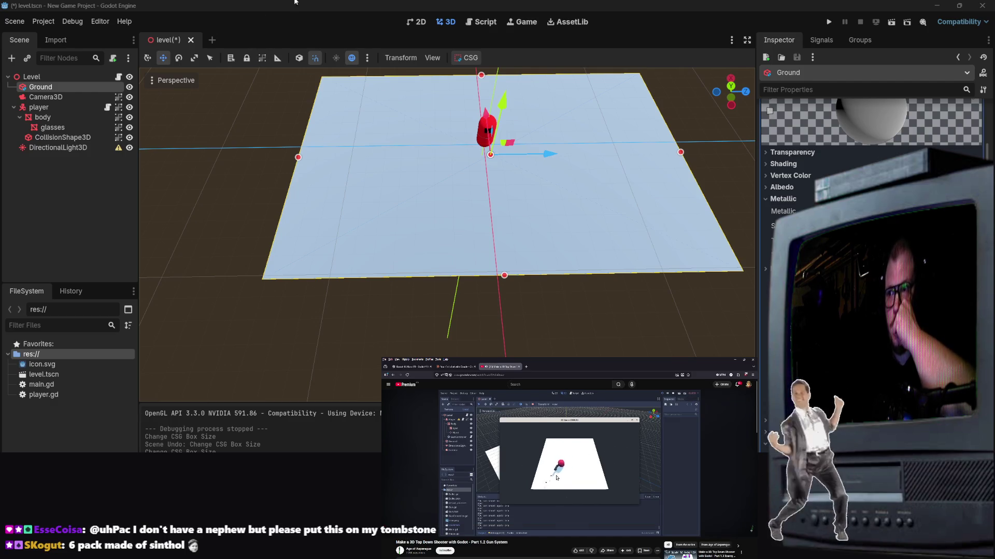
click(585, 472)
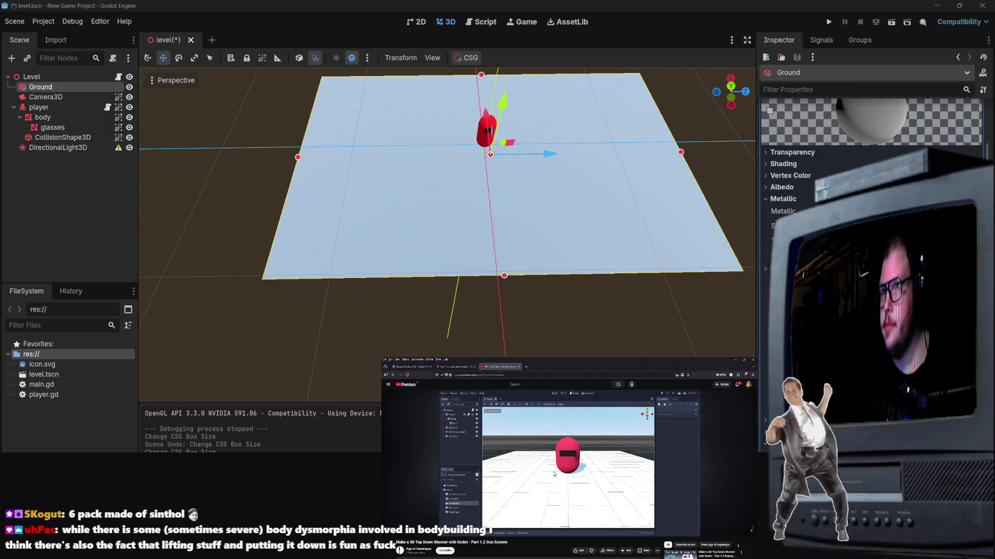
drag(732, 92, 744, 86)
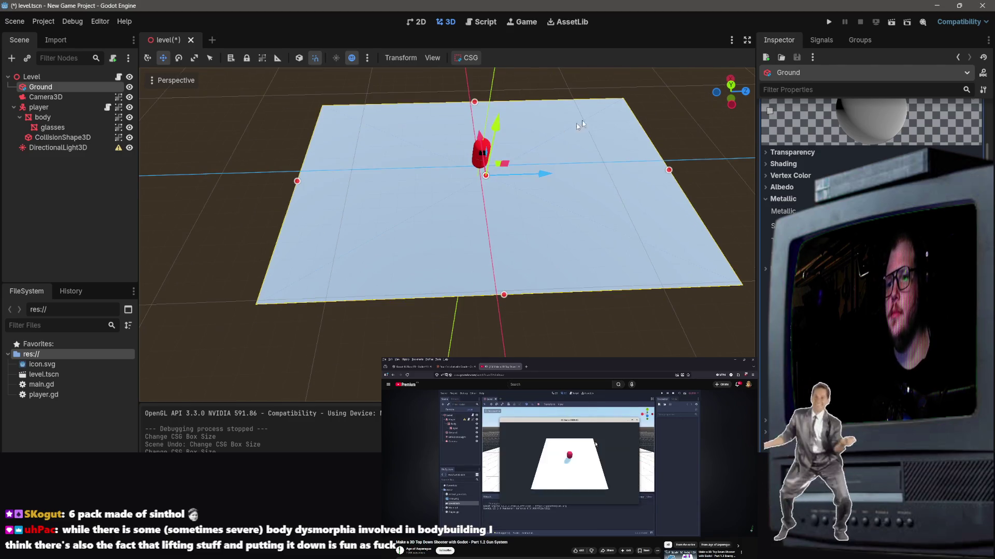
Save the level scene, test-run it driving the player forward with W, then close the game.
key(Escape)
key(ctrl+s)
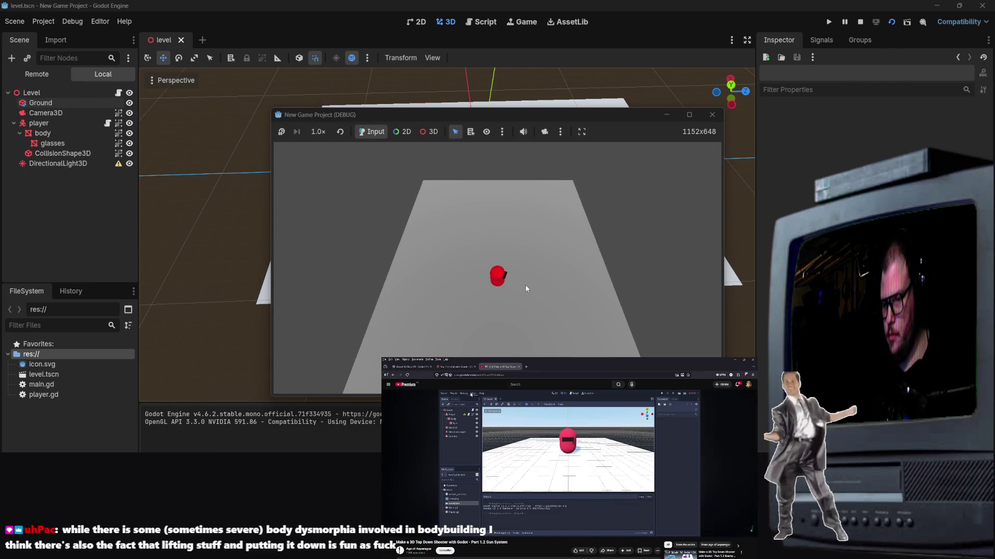
key(w)
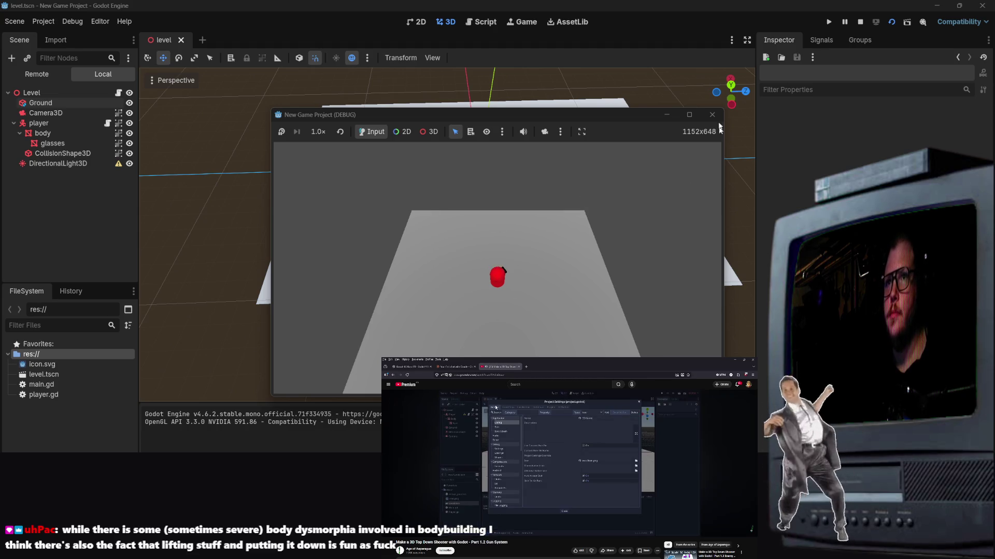
click(712, 115)
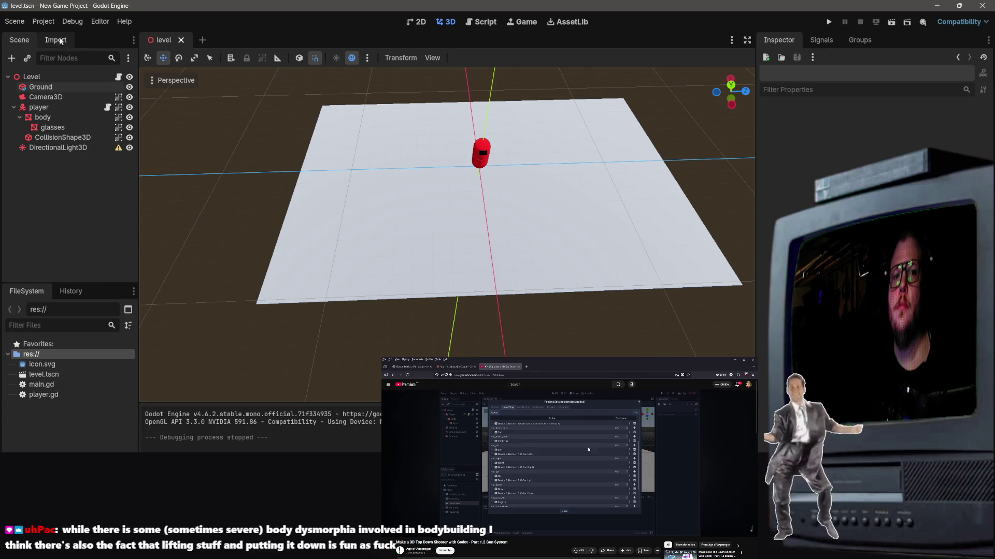
click(14, 21)
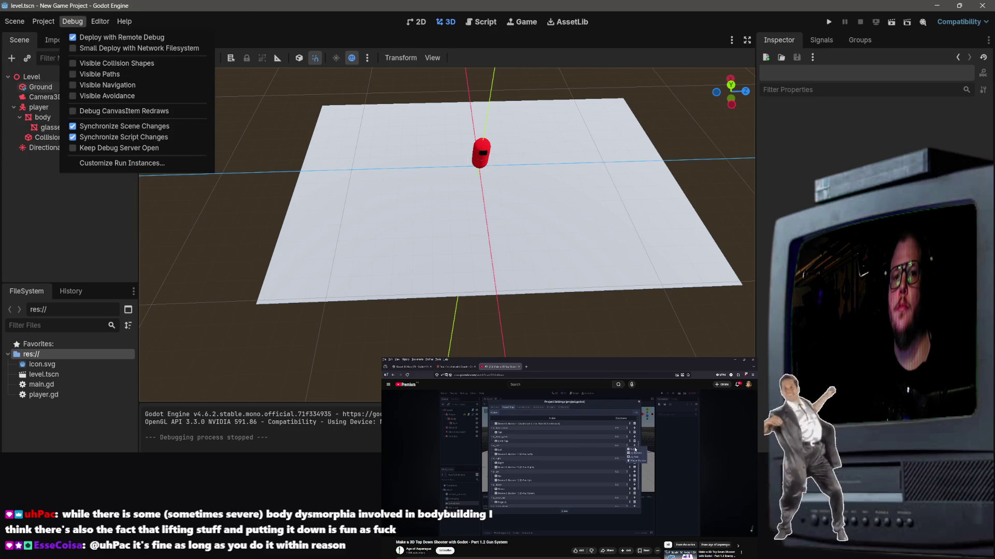
key(Escape)
key(Left)
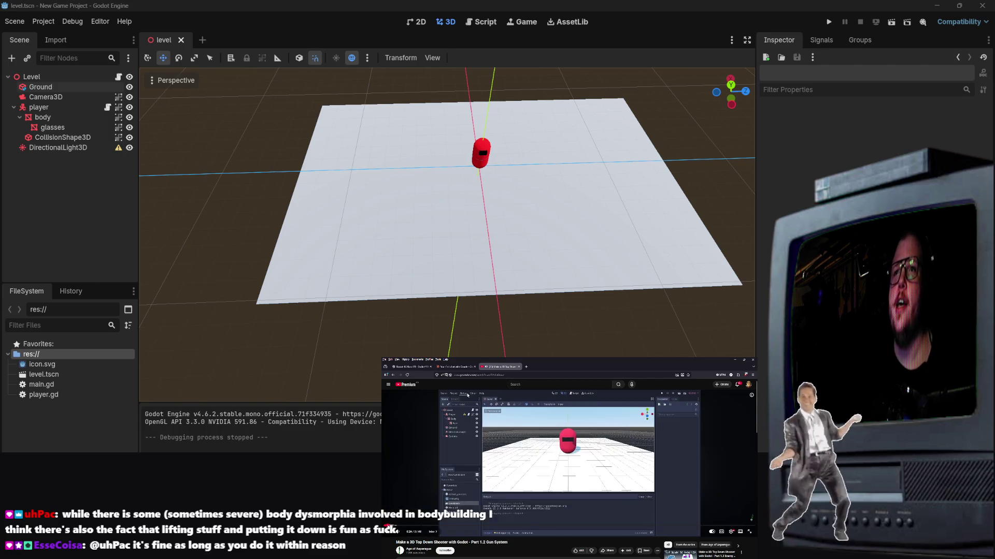
key(space)
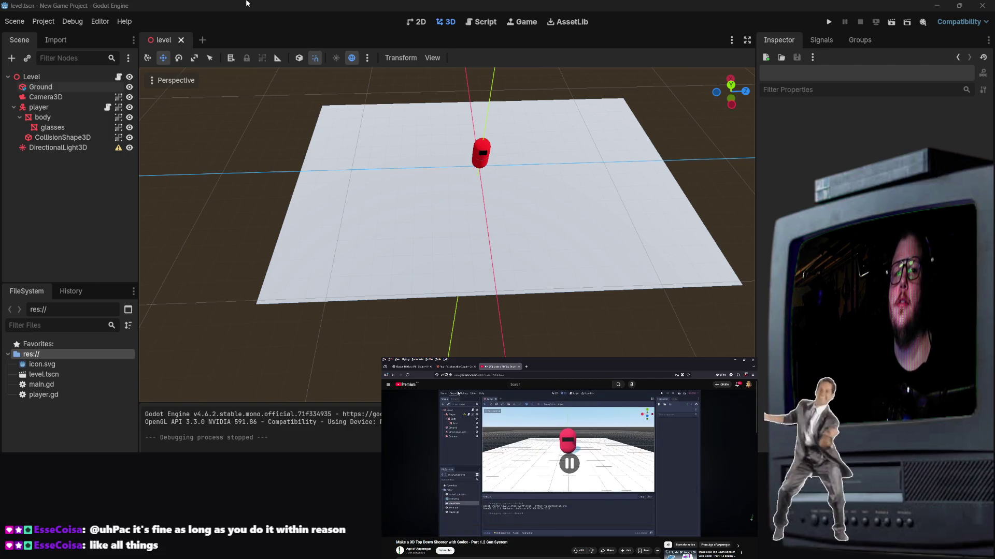
click(104, 21)
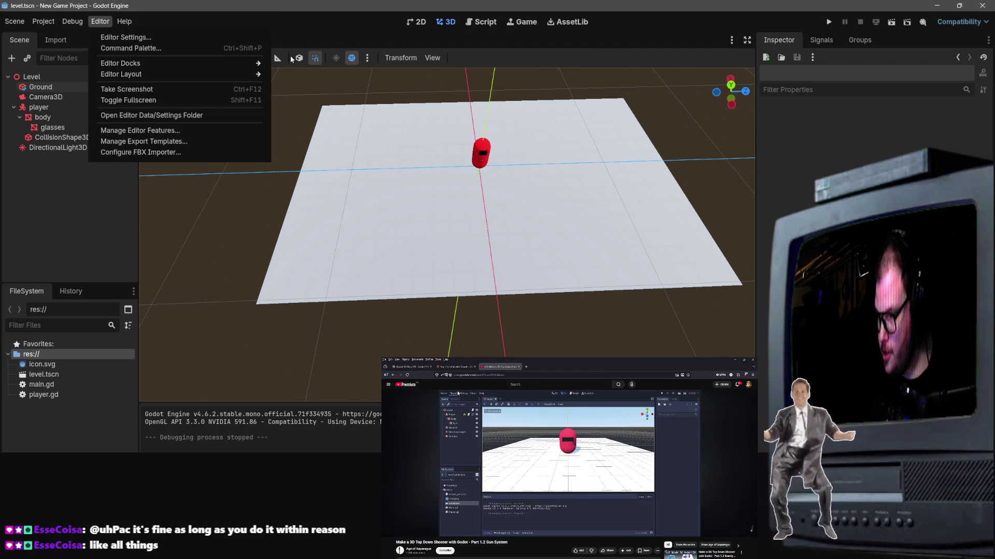
mouse_move(76, 29)
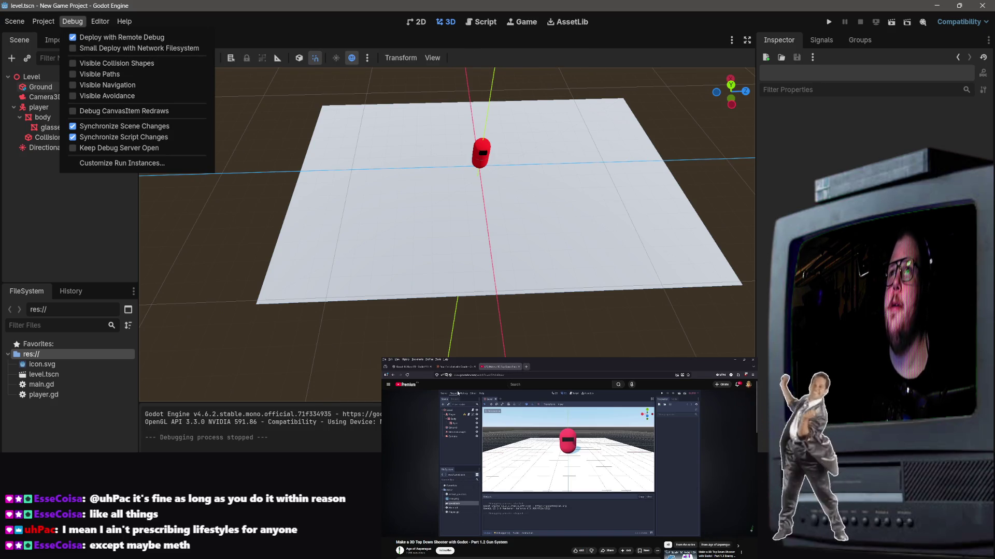
key(Escape)
click(524, 367)
Image-search a person's name, open one image's source post and flip through its photos.
text(joe)
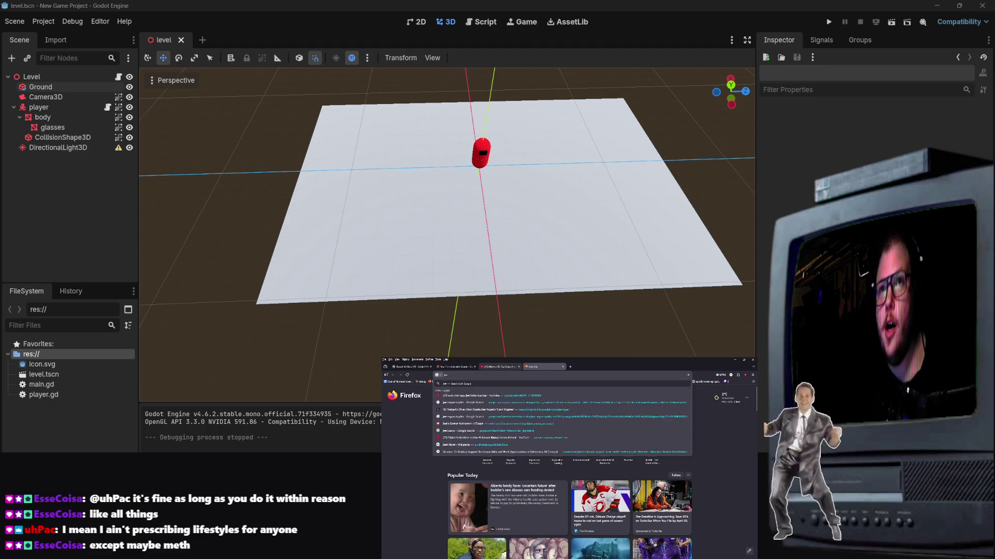
text( borna)
key(Return)
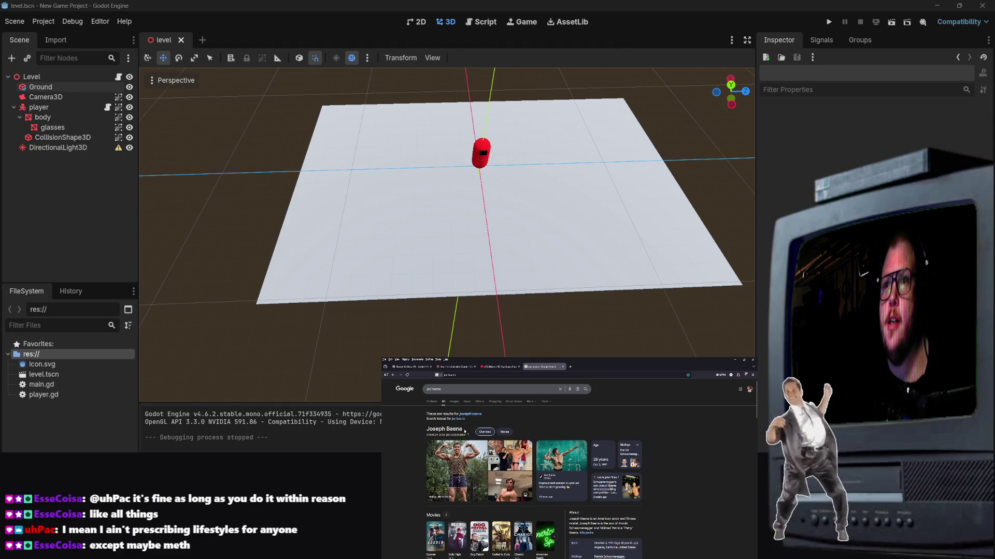
click(470, 414)
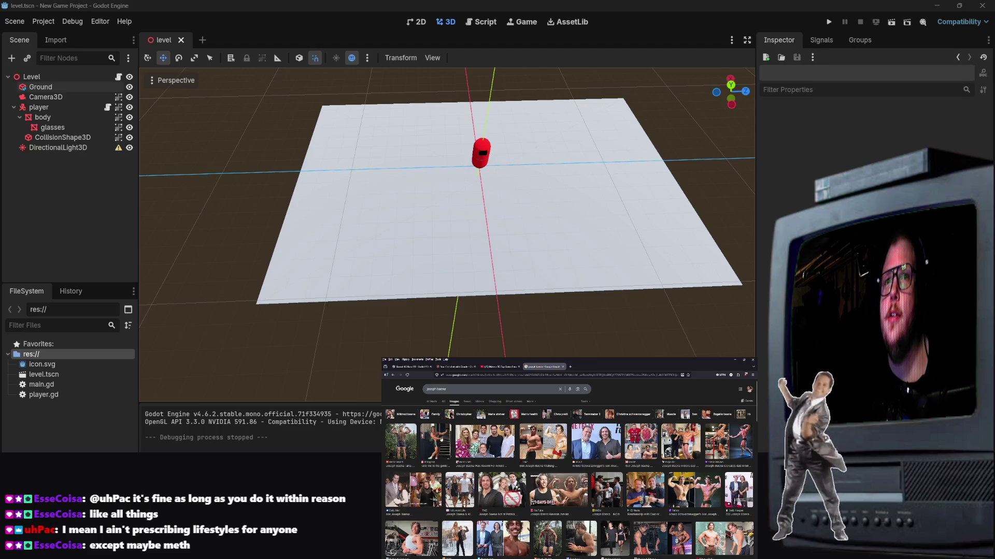
click(435, 441)
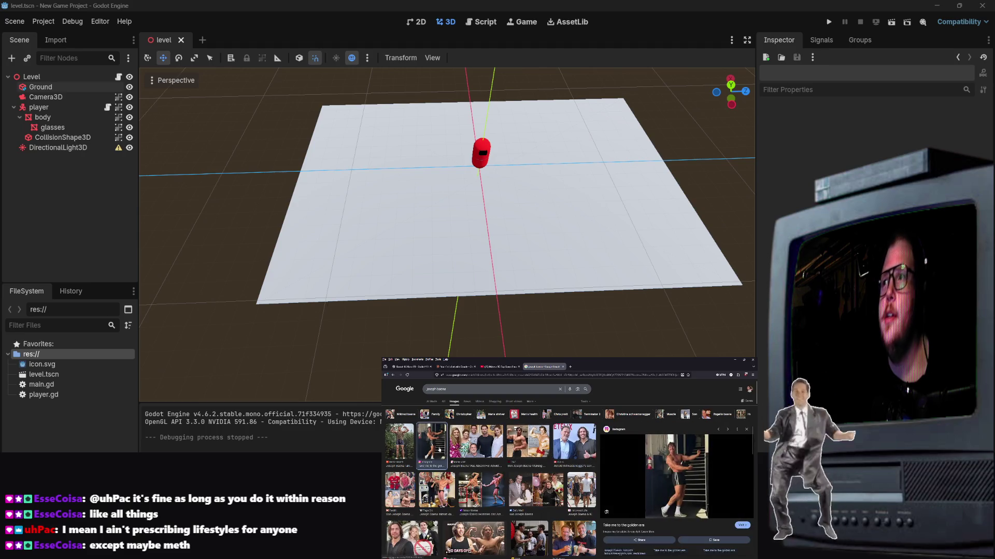
click(629, 526)
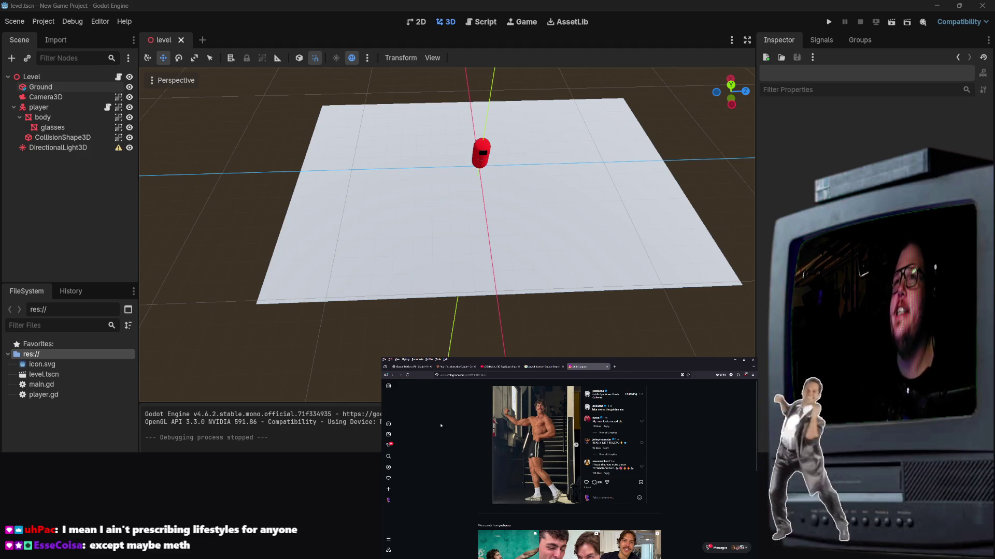
click(576, 445)
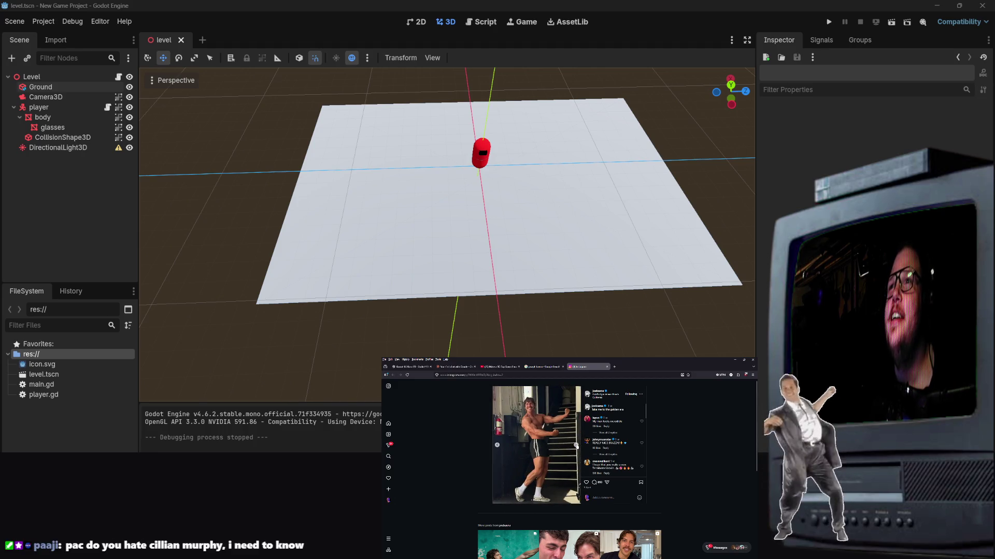
click(576, 445)
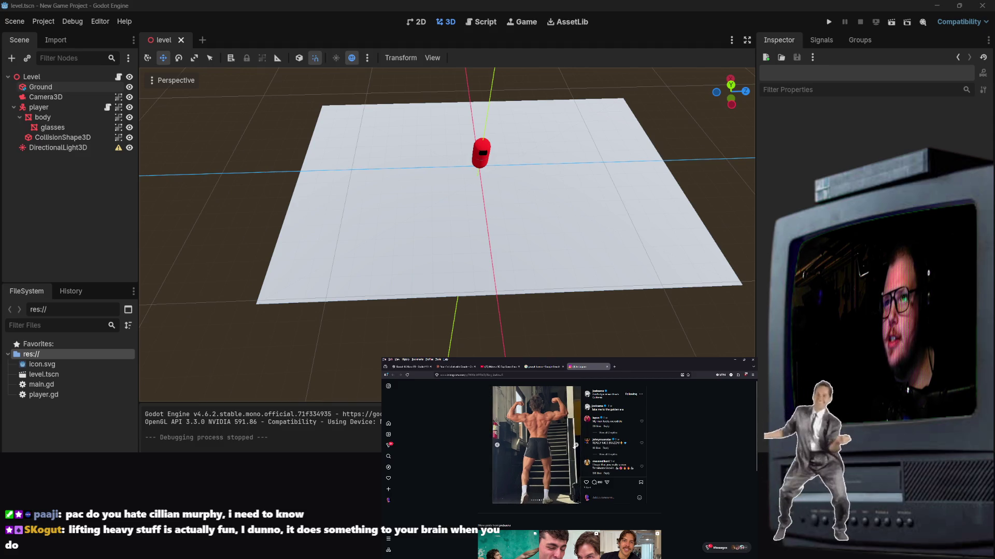
click(575, 445)
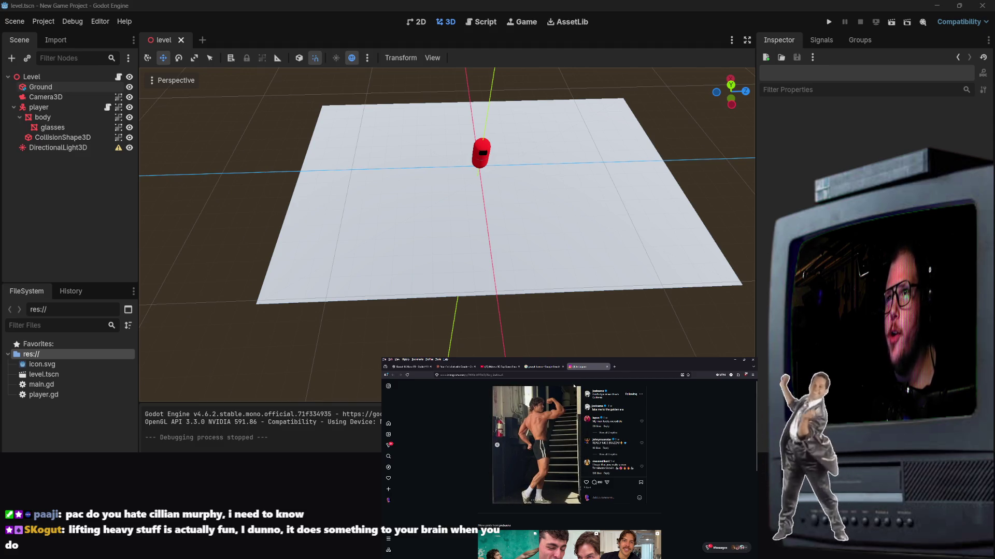
click(606, 366)
Image-search a second person, preview several results, then close the search tab.
click(508, 366)
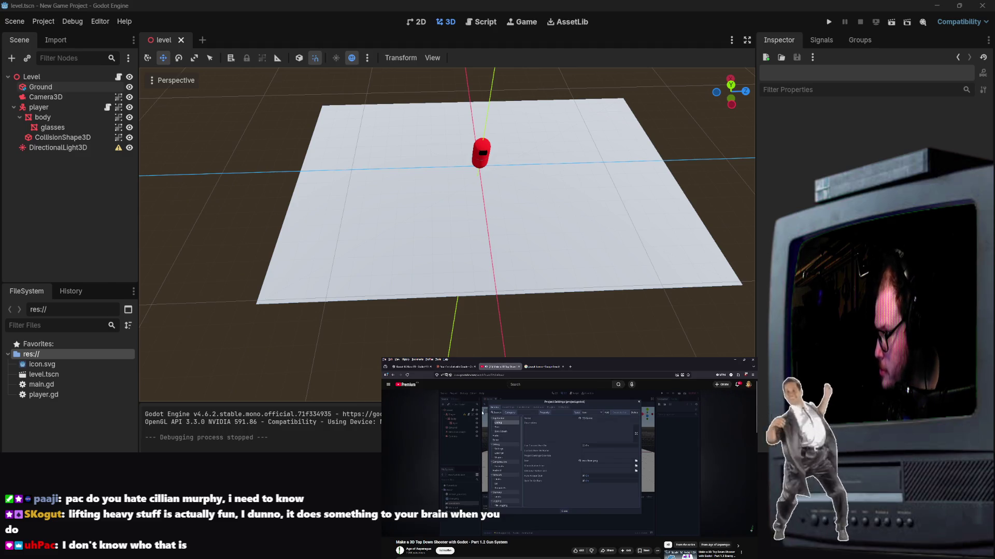
click(543, 367)
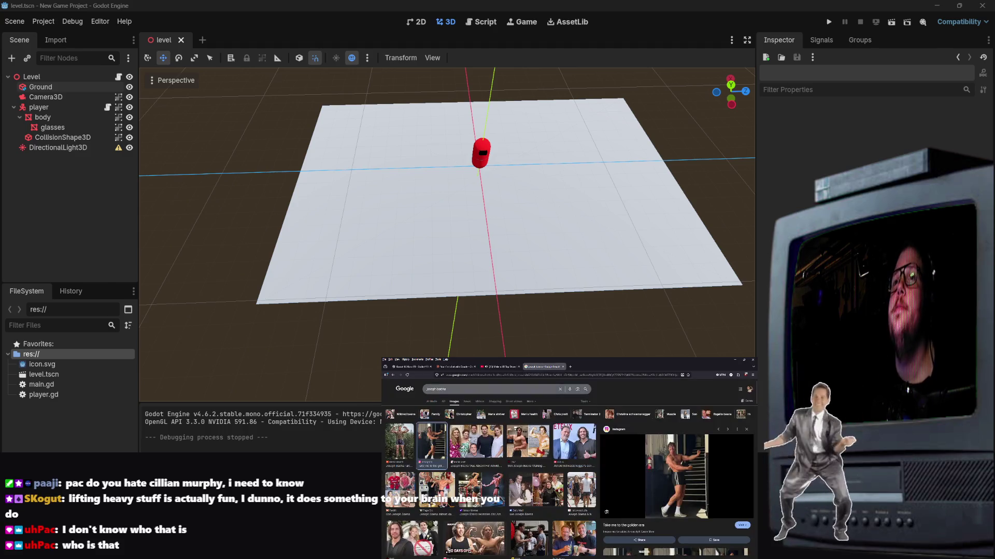
click(487, 389)
text(cill)
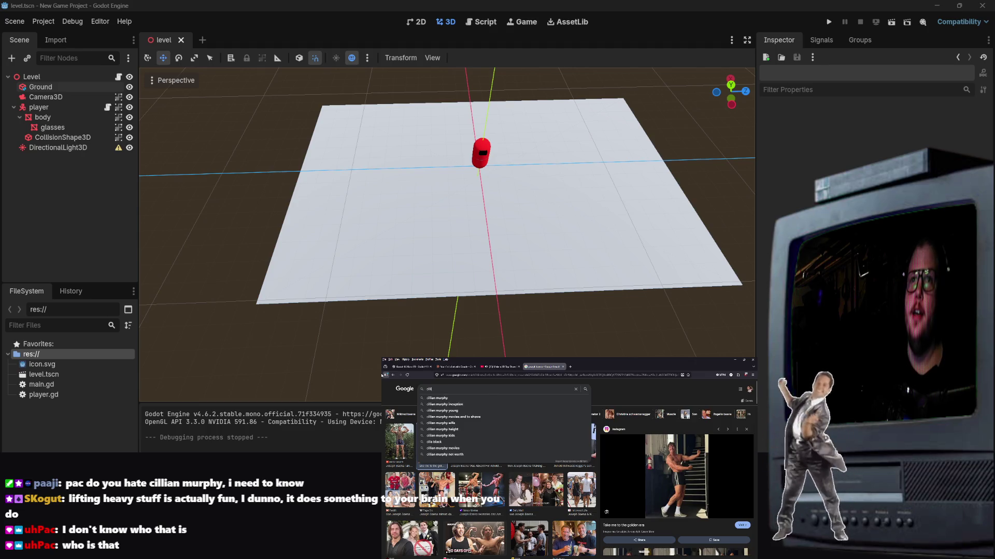
text(ian murphy)
key(Return)
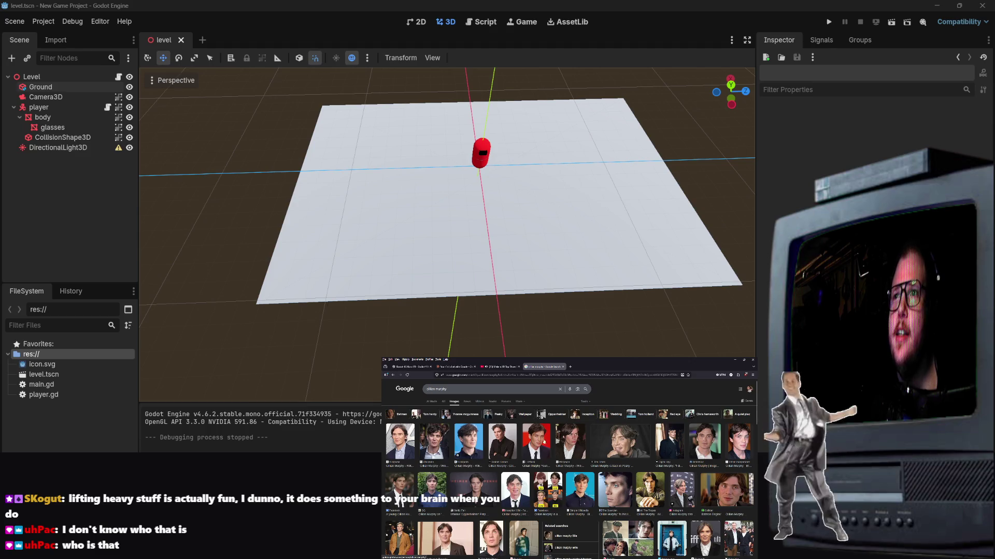
click(400, 441)
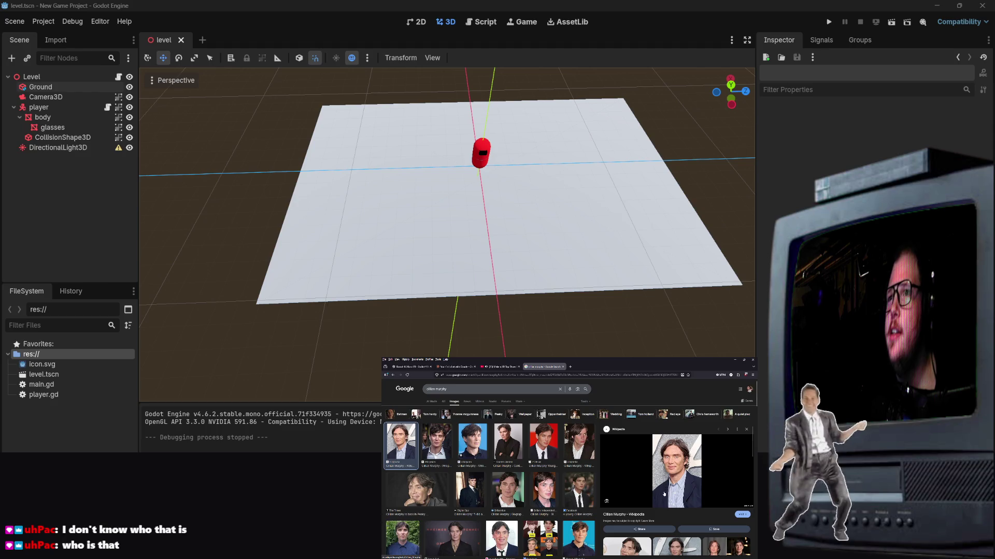
click(549, 491)
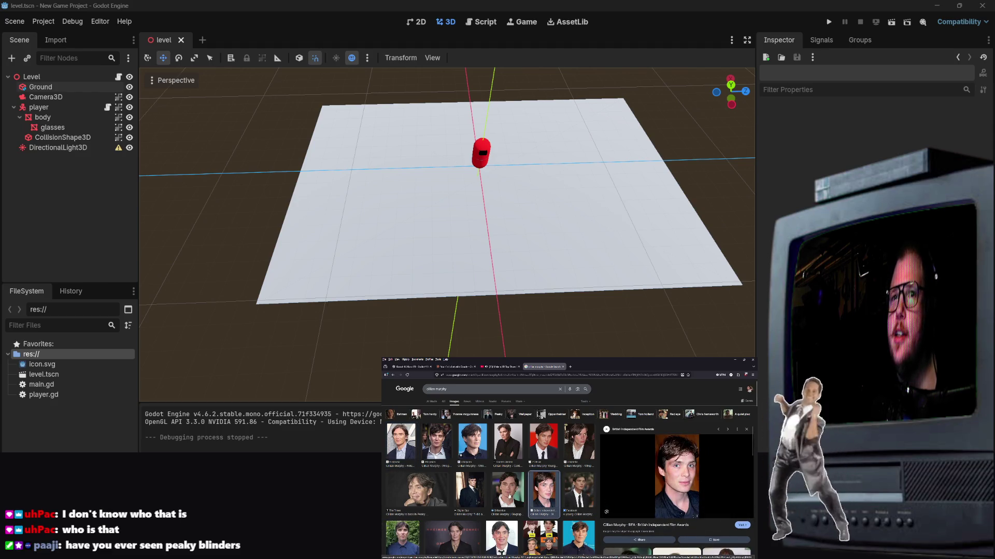
click(505, 492)
click(481, 496)
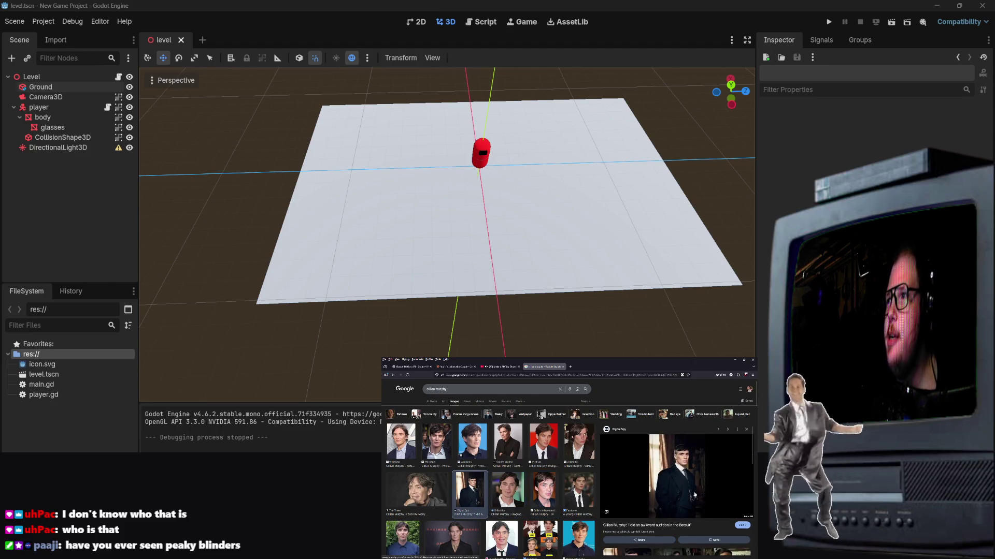
scroll(693, 470, down, 1)
scroll(490, 476, down, 1)
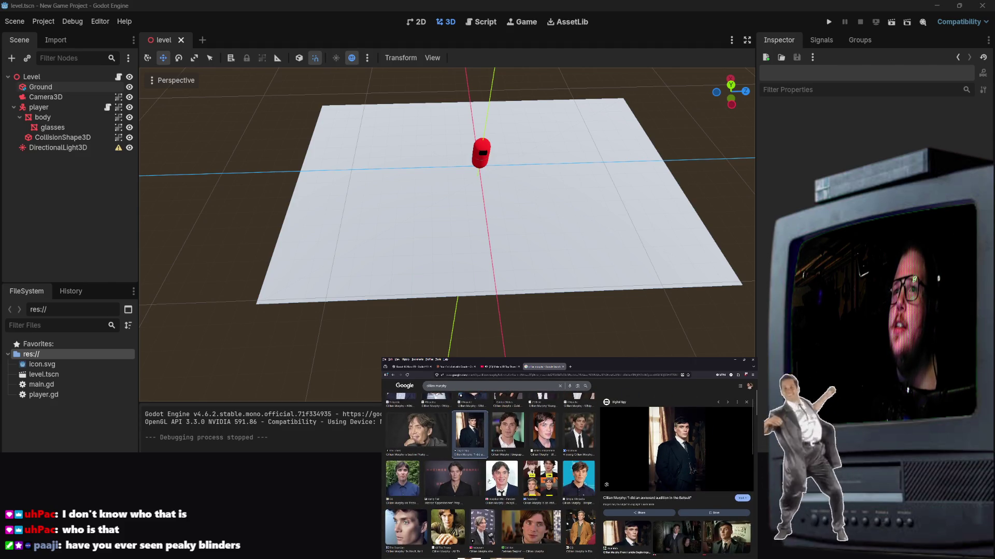
click(489, 482)
click(452, 480)
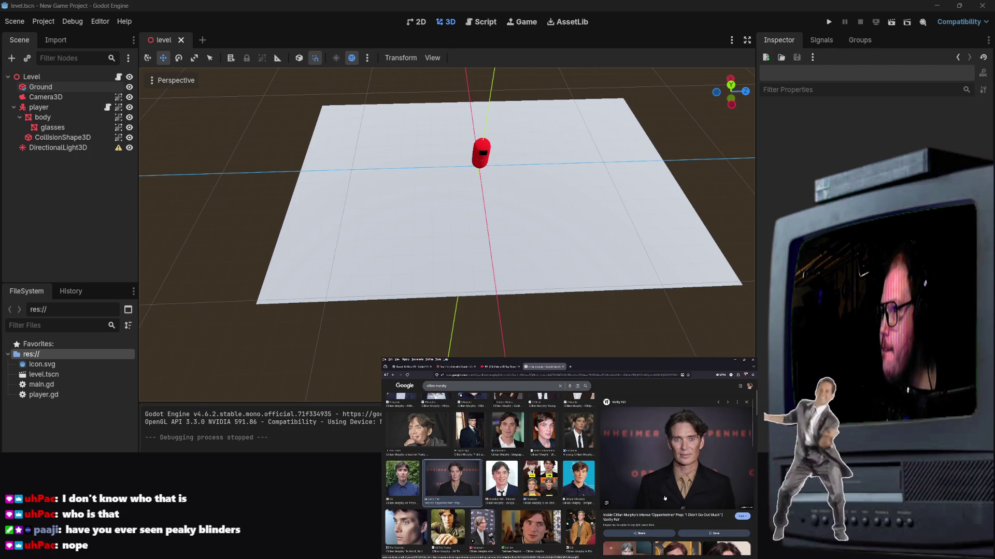
click(535, 530)
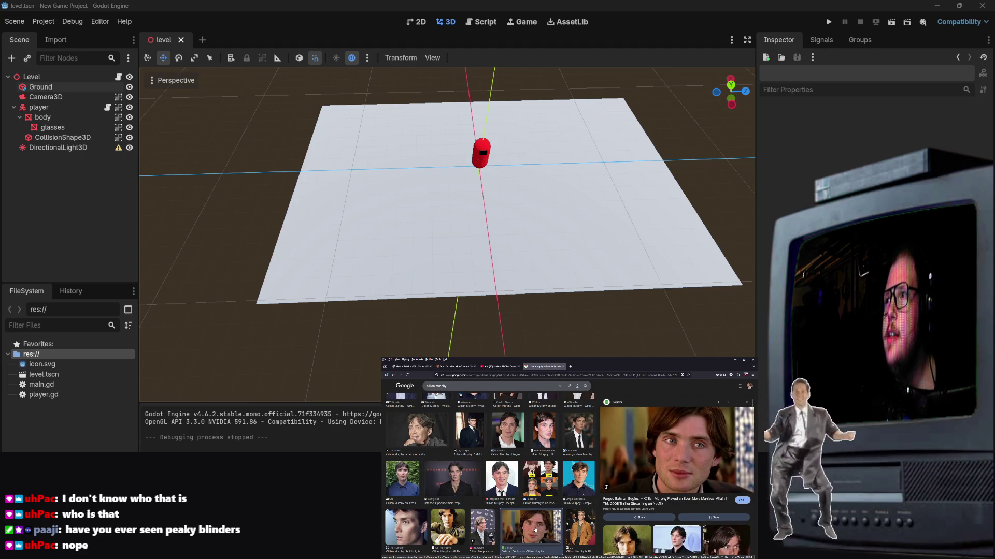
click(564, 366)
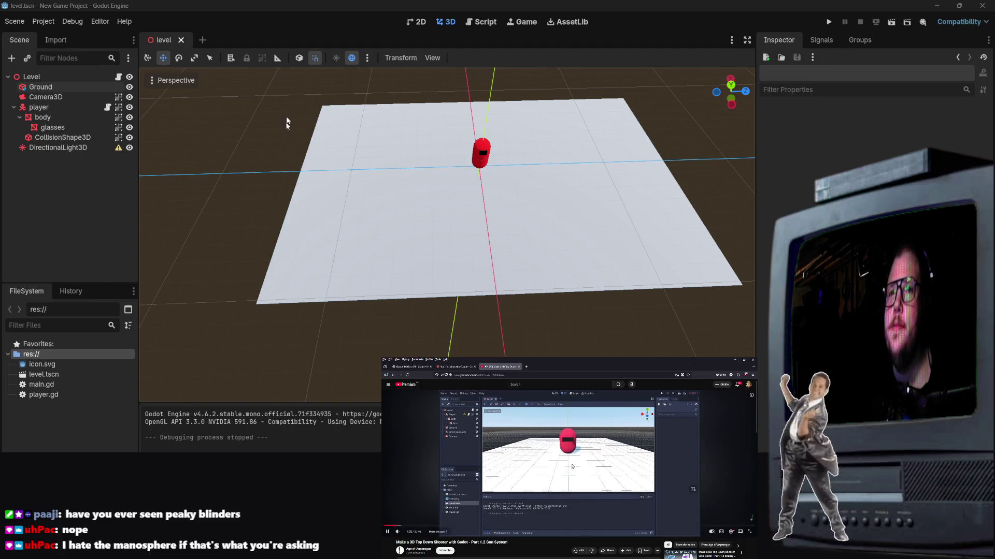
Rewind the tutorial video to its Project Settings section and pause it there.
click(389, 526)
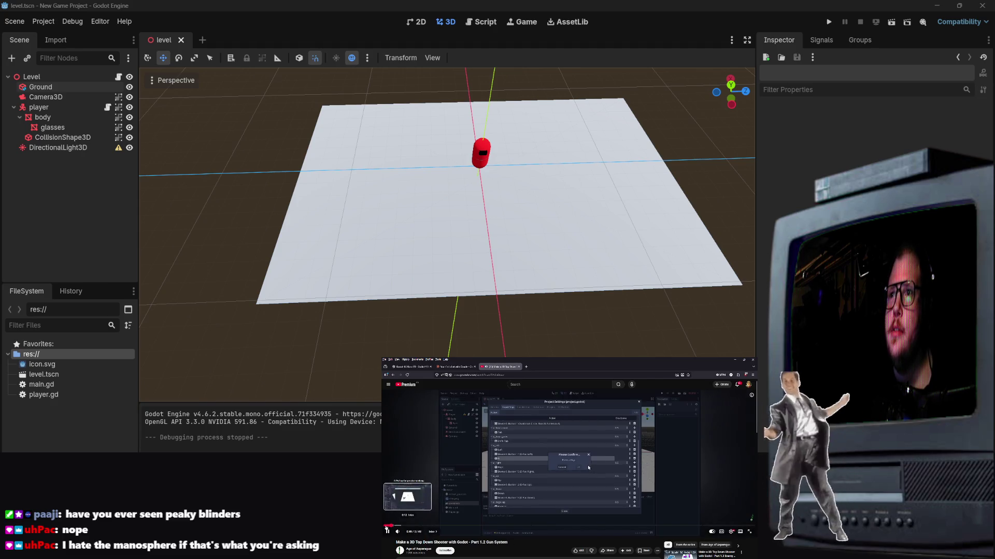
right_click(399, 488)
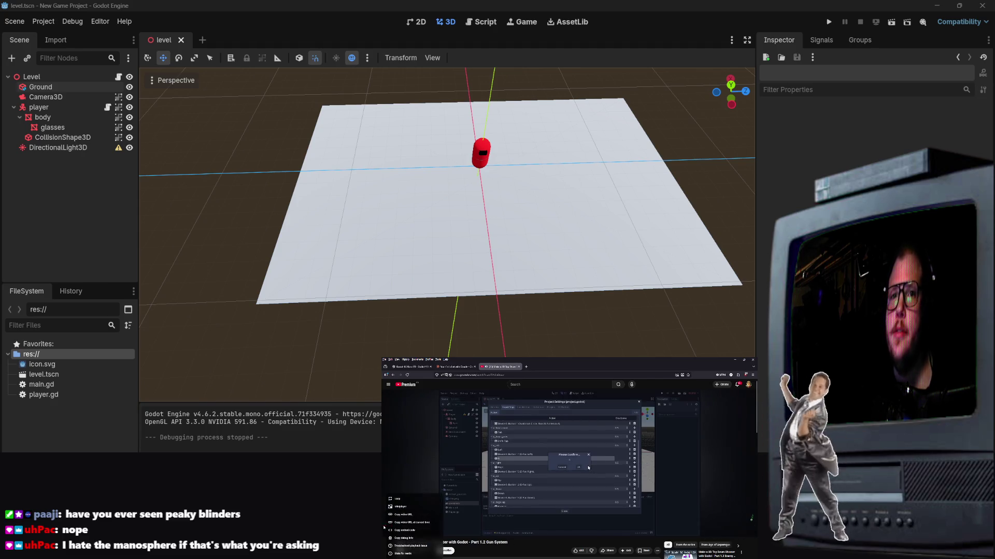
click(407, 458)
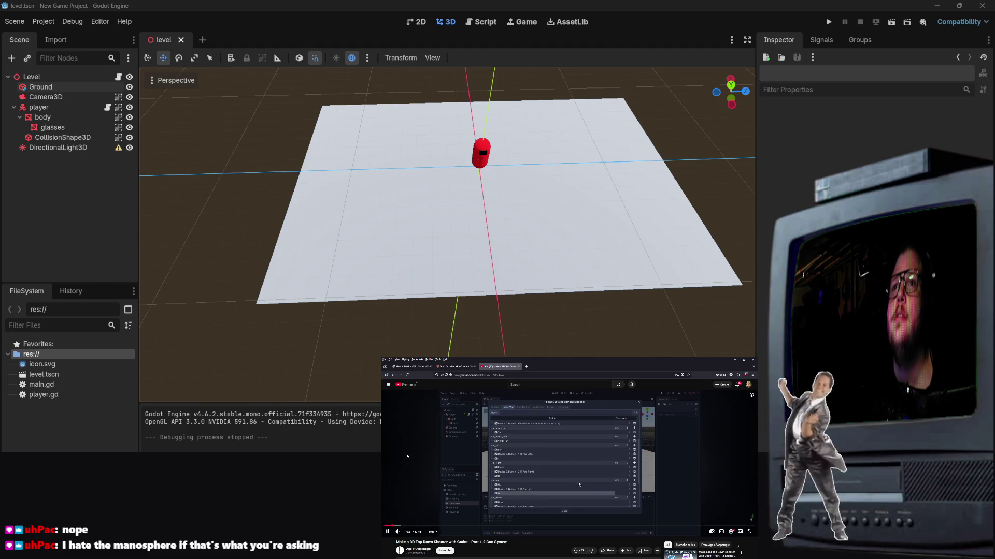
click(445, 431)
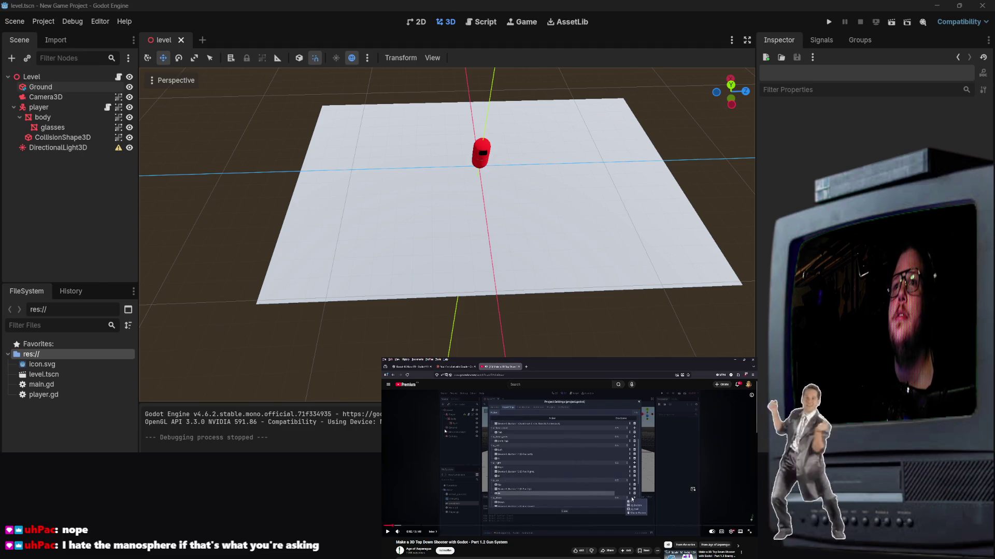
click(105, 27)
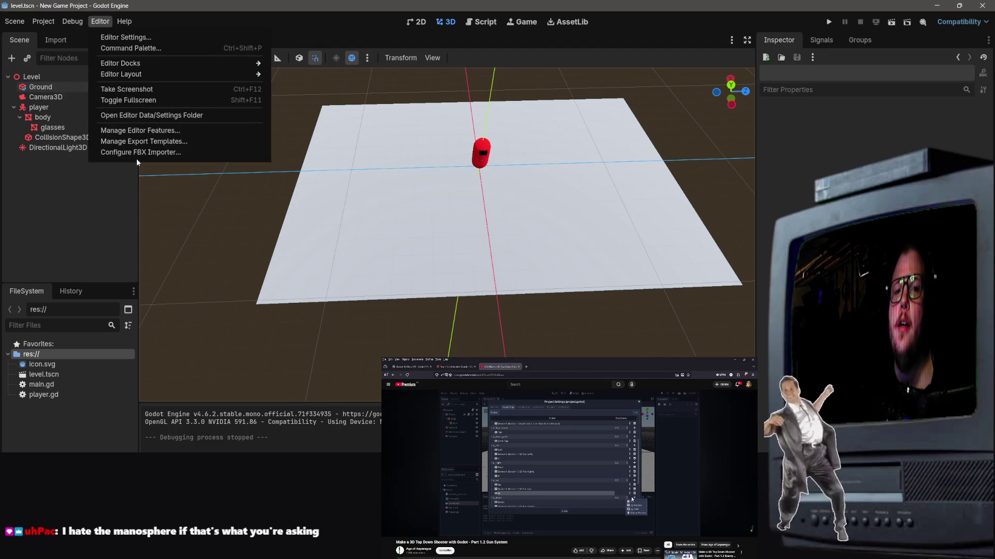
click(126, 38)
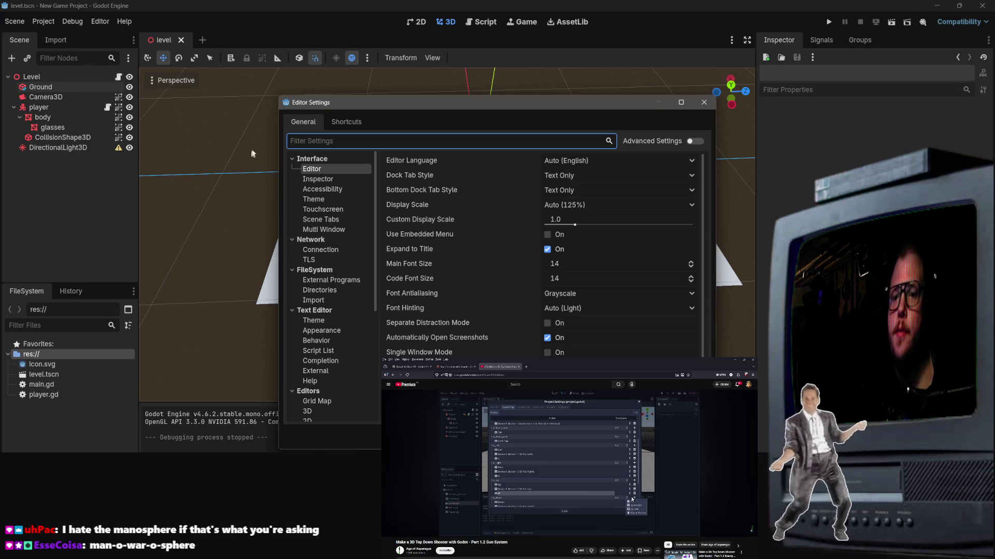
scroll(422, 294, down, 1)
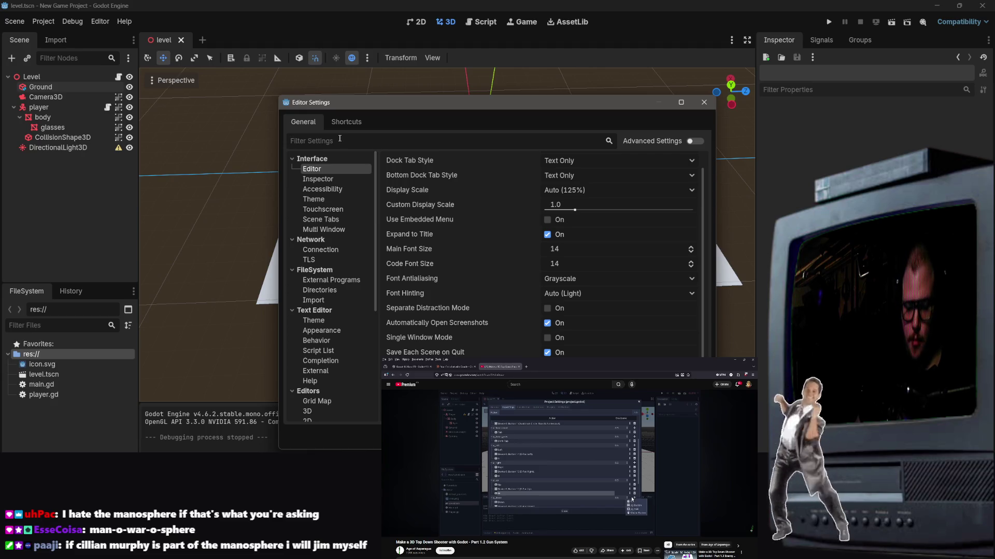
text(input)
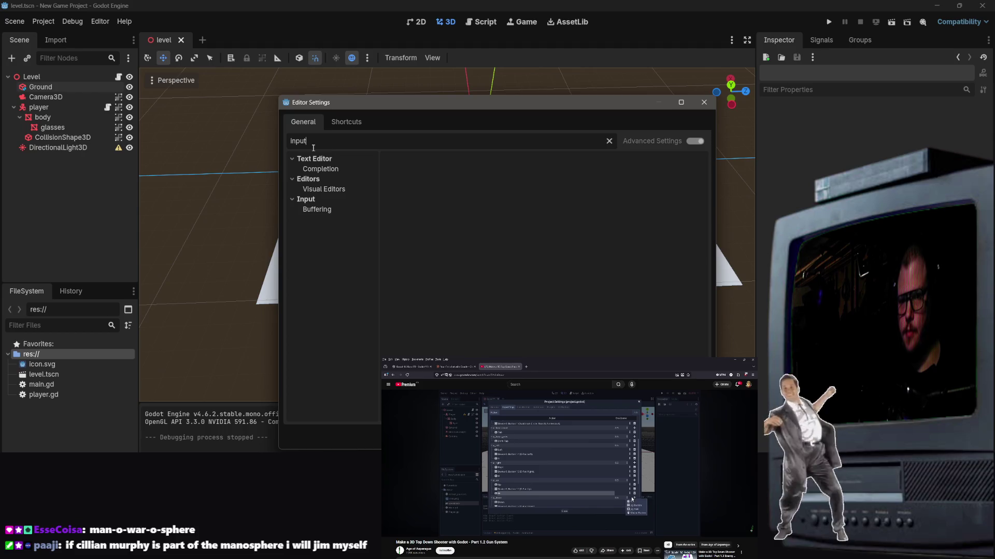
click(703, 102)
right_click(27, 76)
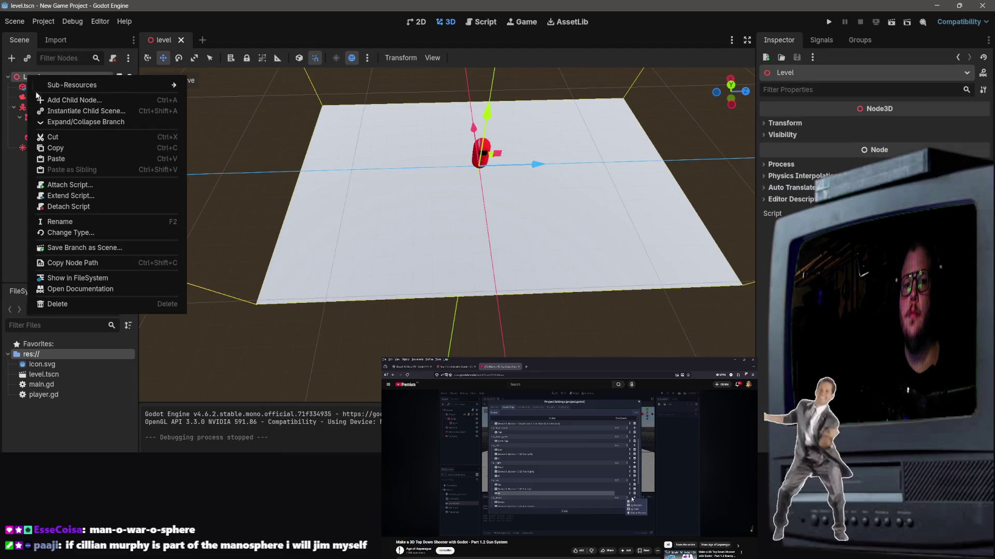
Open Project Settings from the Project menu.
click(36, 39)
click(43, 22)
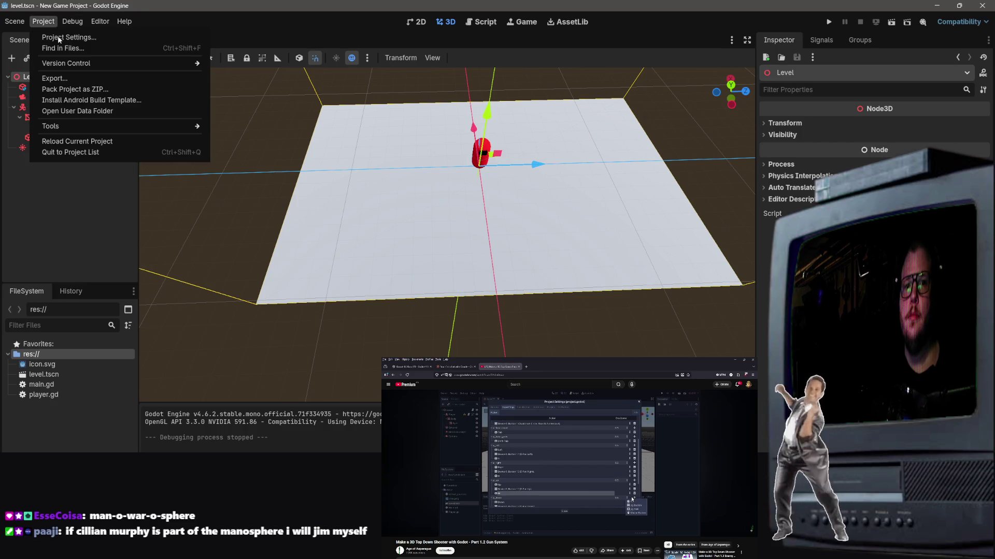
click(61, 37)
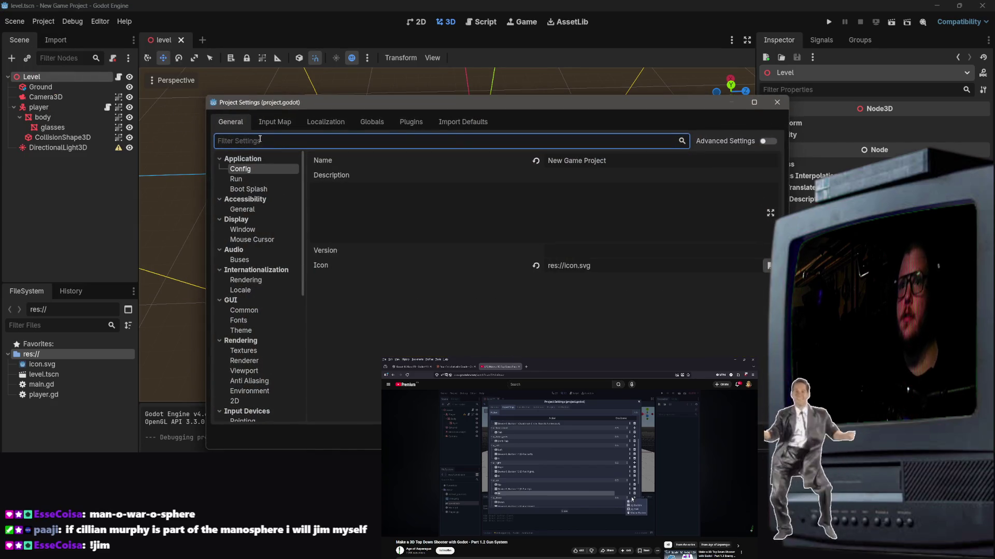
Try filtering settings for 'input' and 'input_map', then switch to the Input Map page.
text(i)
key(BackSpace)
text(i)
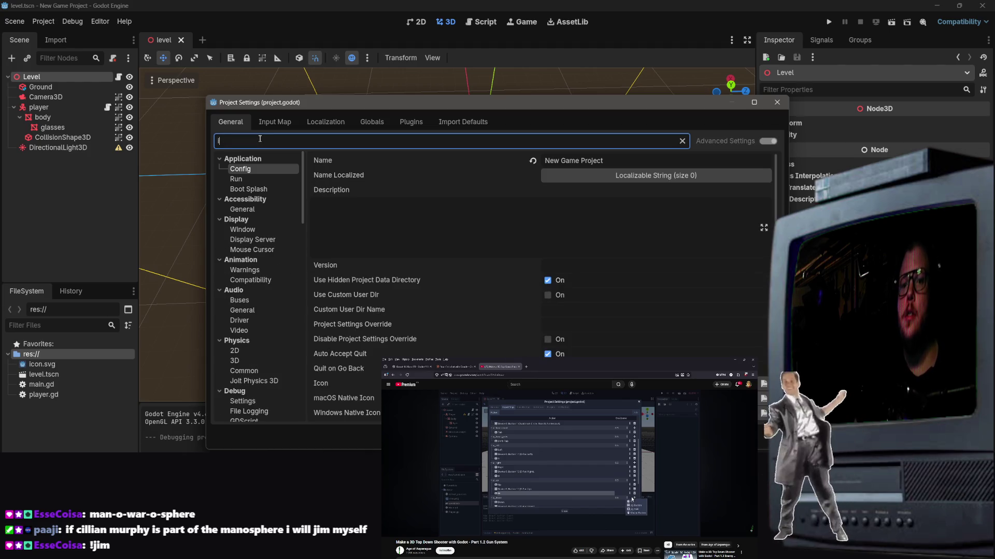
text(nput)
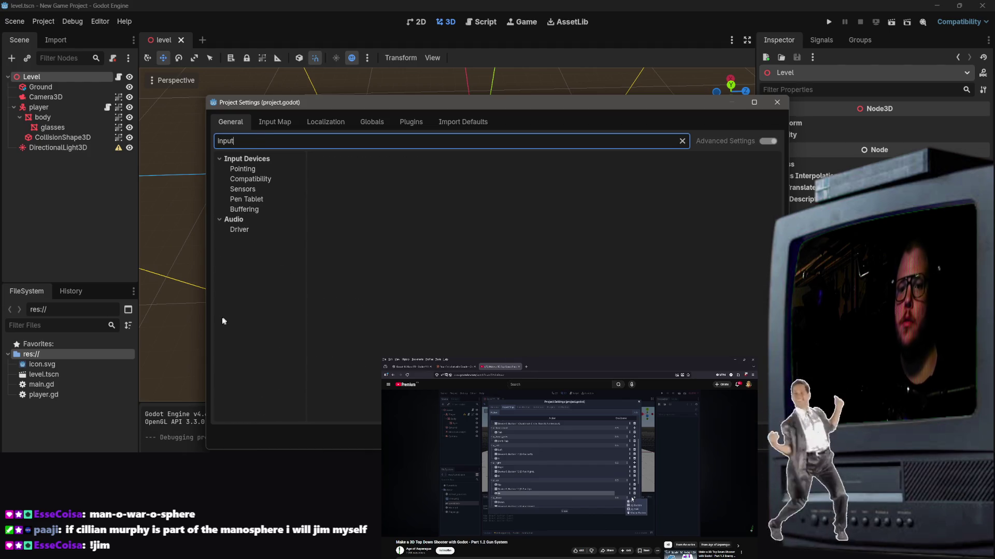
click(221, 159)
click(222, 158)
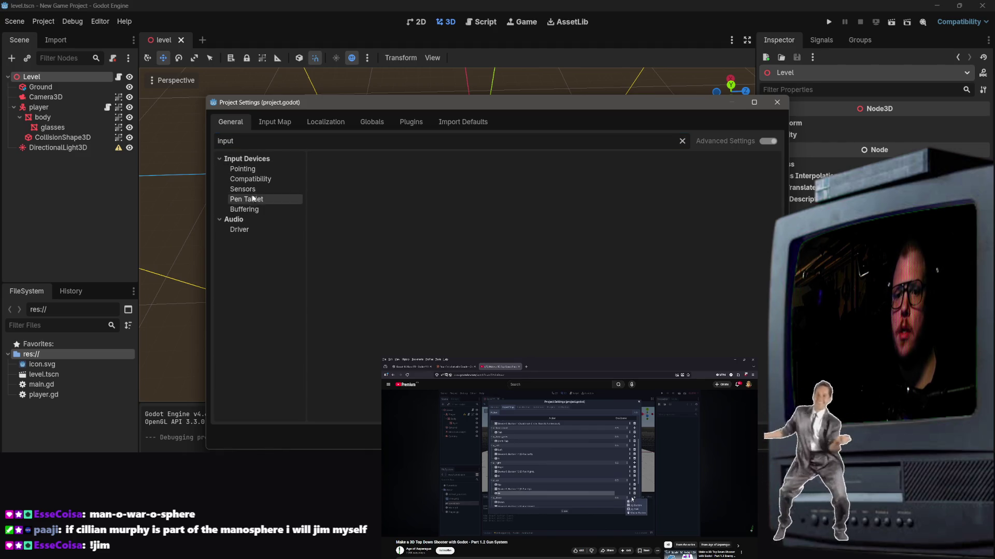
click(249, 141)
text(map)
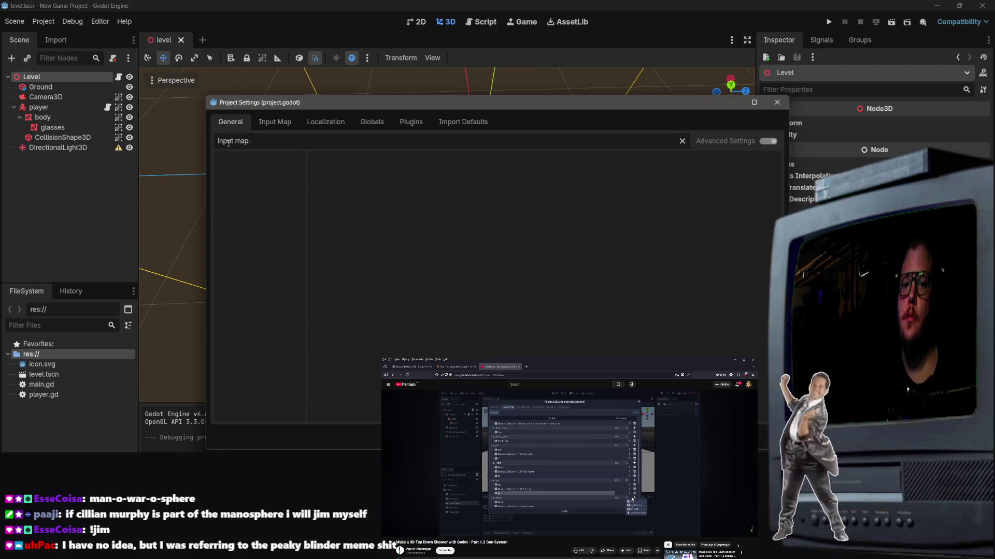
key(BackSpace)
key(BackSpace)
key(BackSpace)
text(_map)
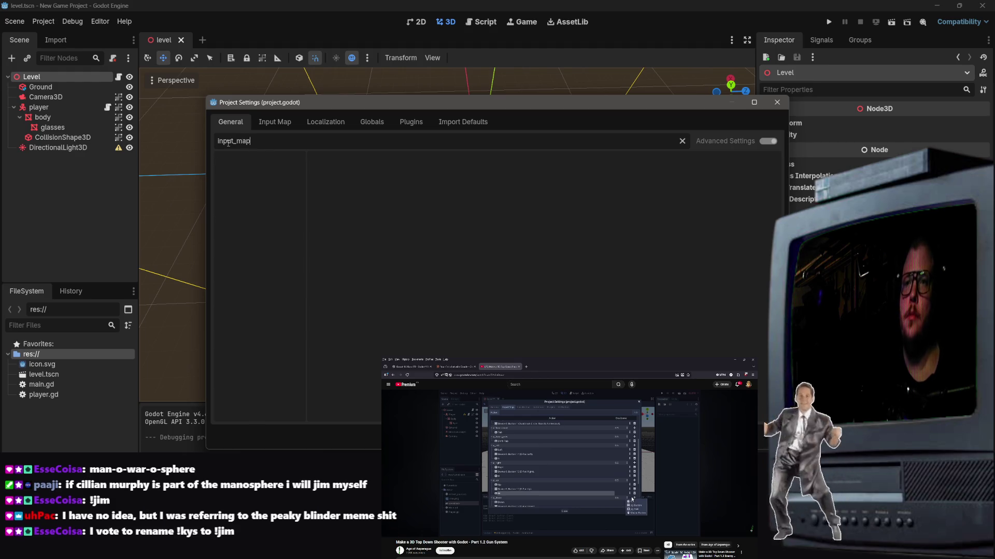
key(BackSpace)
key(BackSpace)
key(BackSpace)
key(BackSpace)
key(BackSpace)
key(BackSpace)
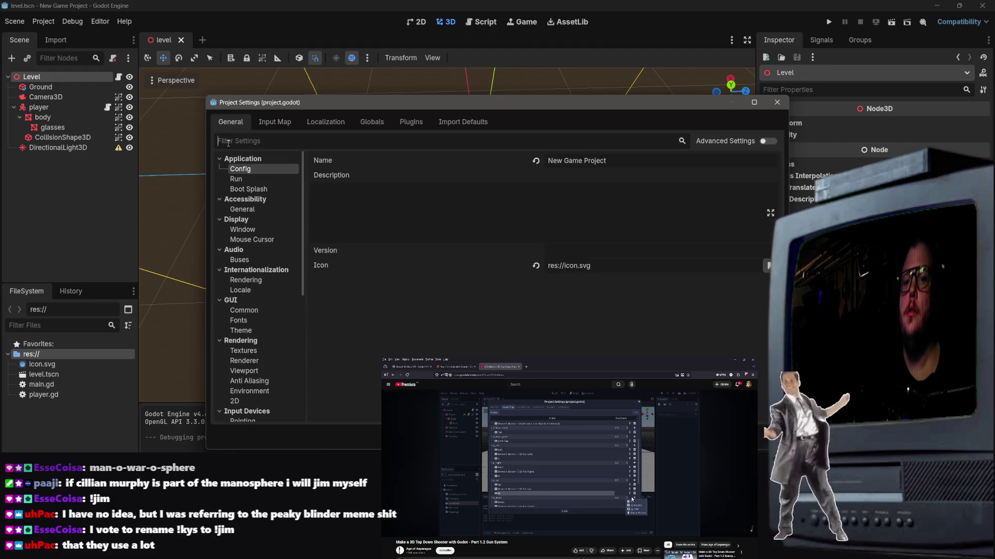
click(242, 209)
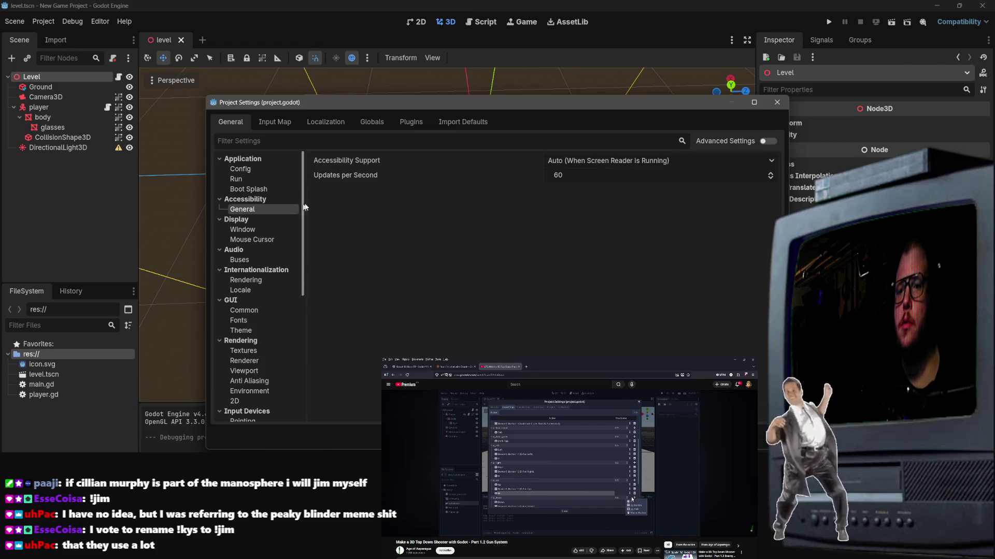
click(285, 123)
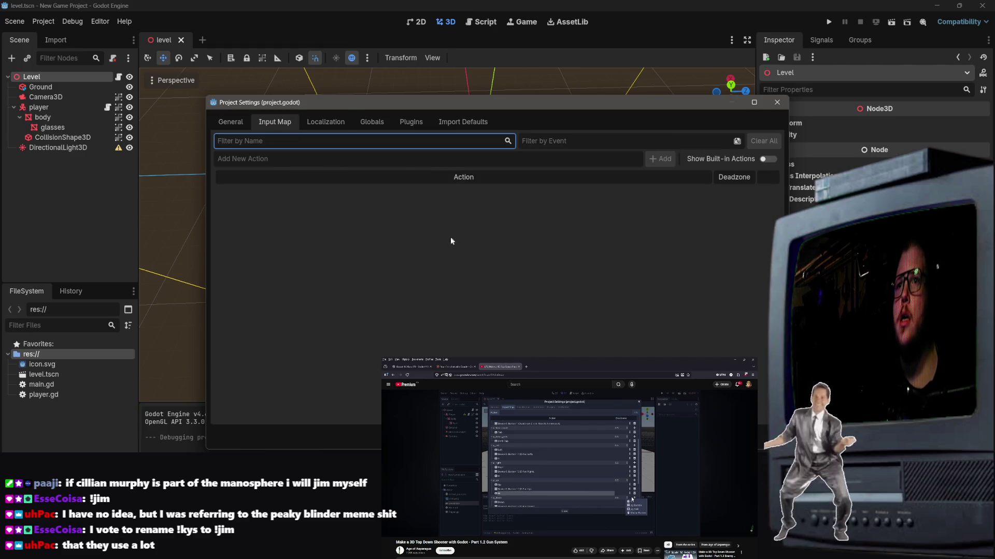
Filter for ui_up and bind W to it, then bind A to ui_left.
text(ui)
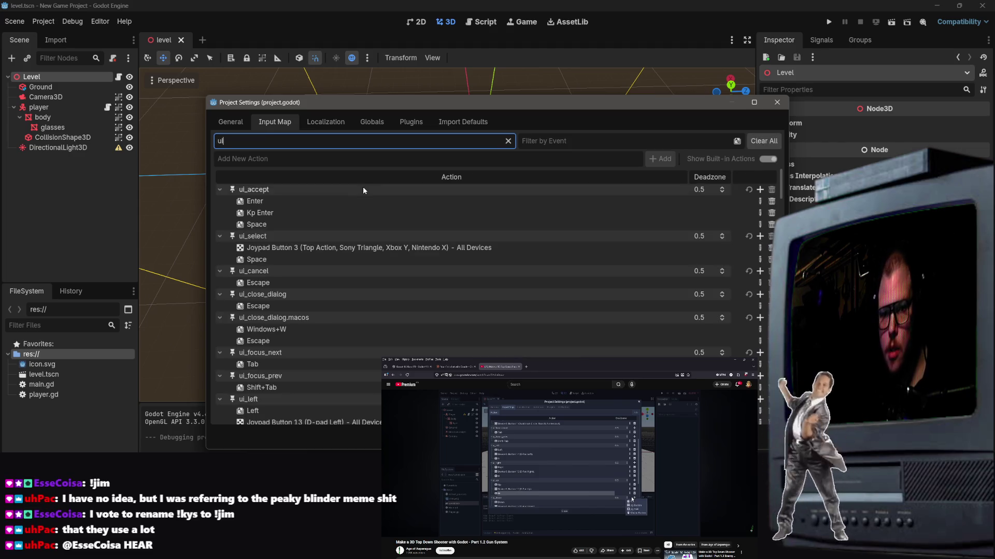
text(_)
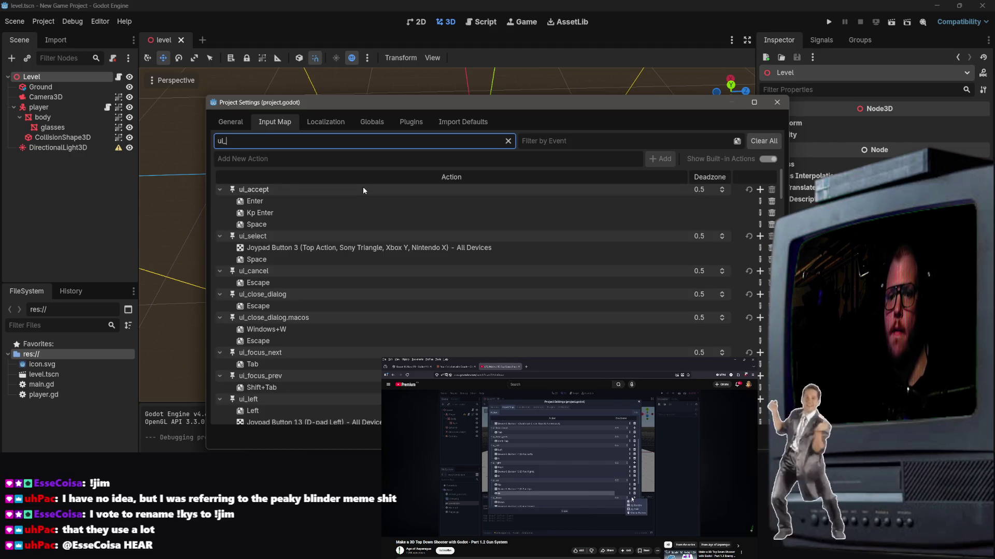
text(up)
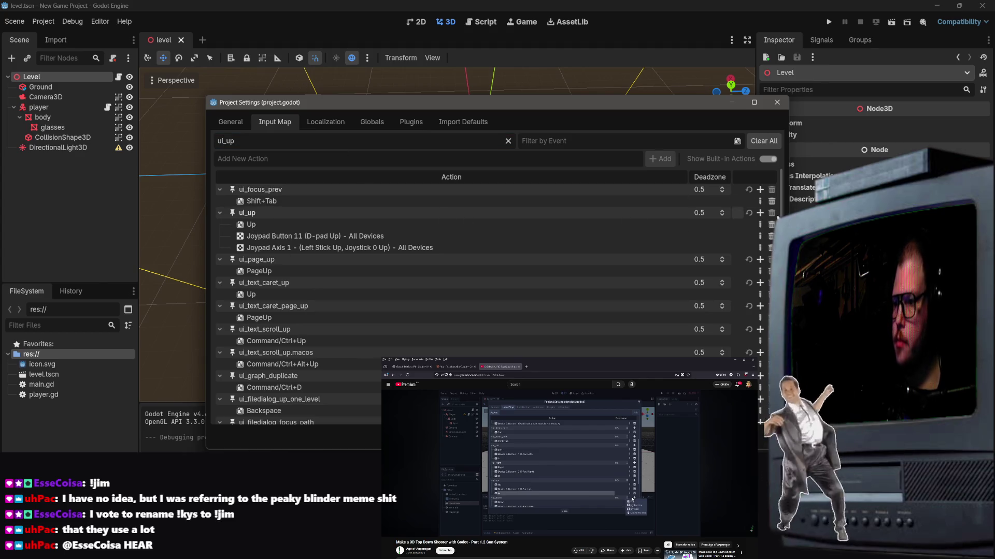
click(760, 213)
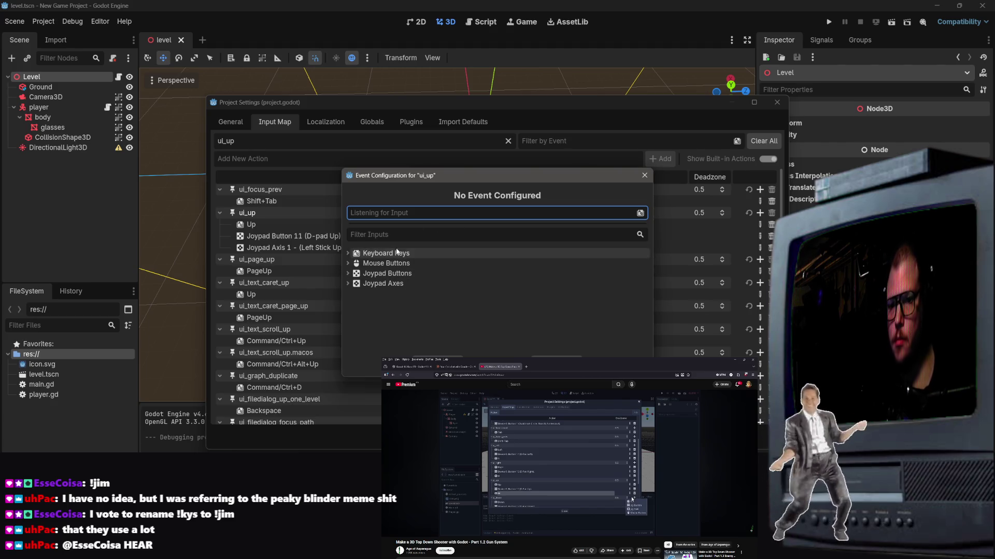
key(w)
key(Return)
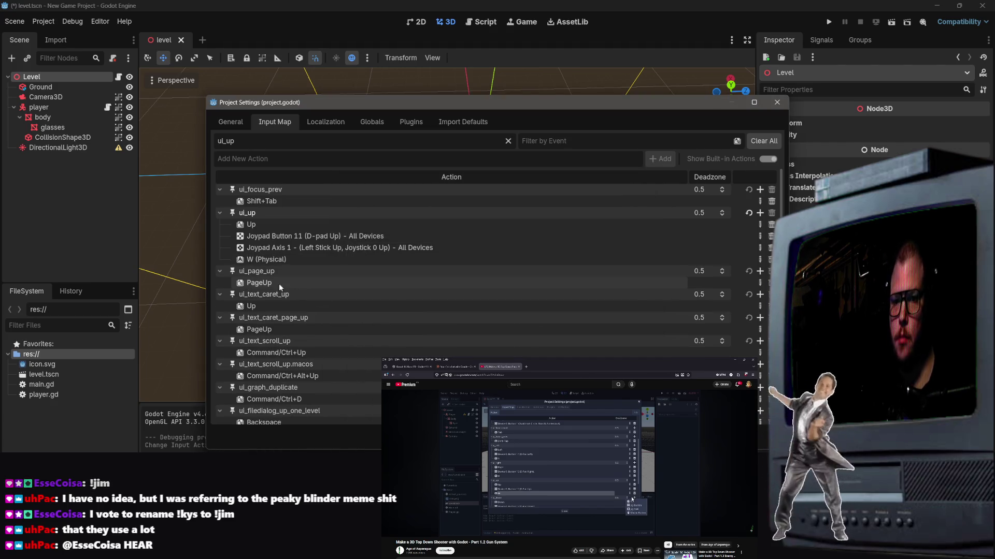
scroll(277, 277, down, 1)
scroll(278, 278, up, 1)
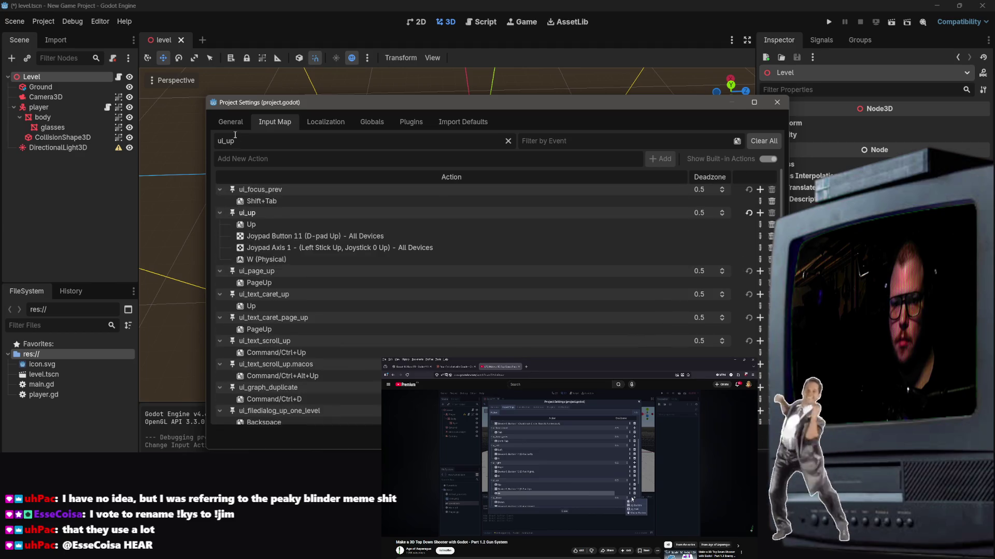
key(BackSpace)
key(BackSpace)
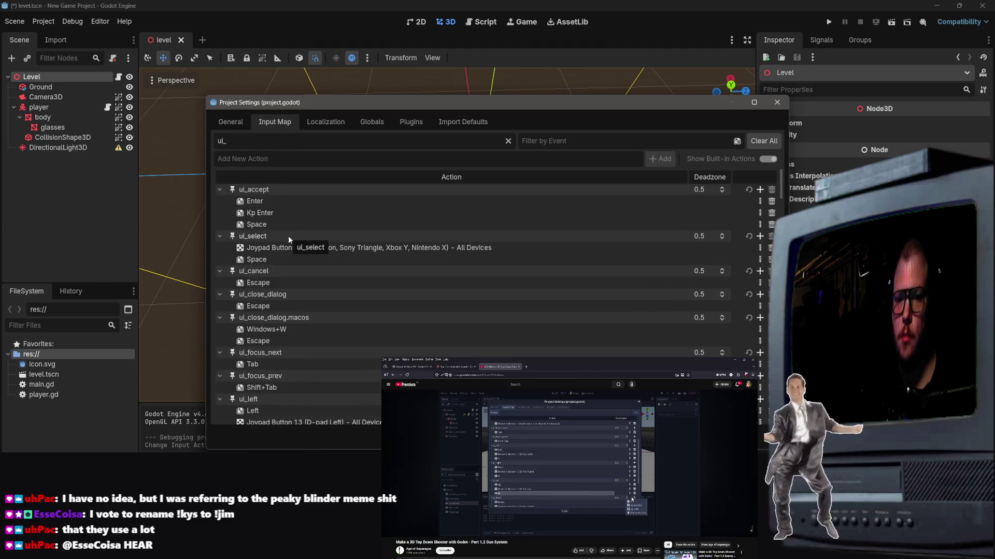
scroll(388, 354, down, 2)
scroll(386, 346, down, 2)
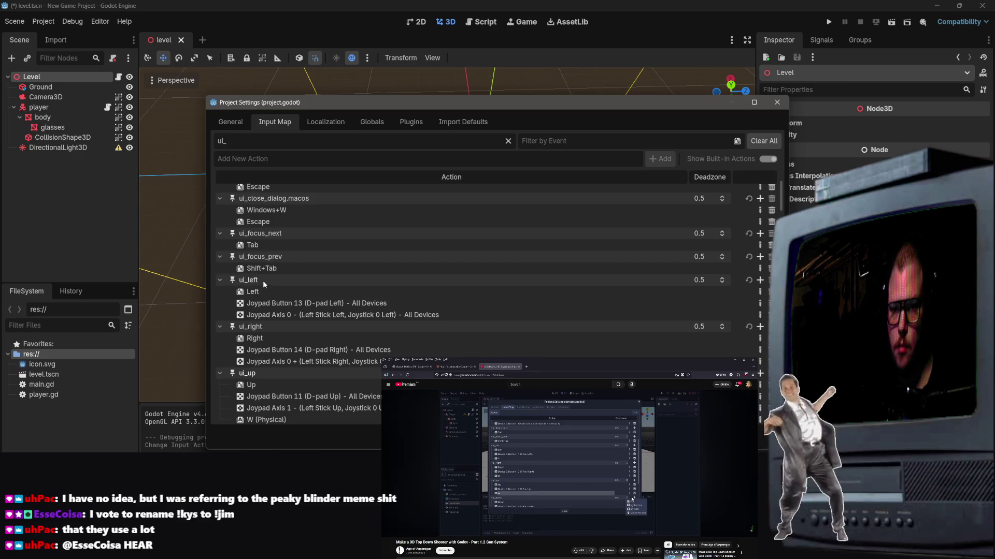
click(760, 280)
key(a)
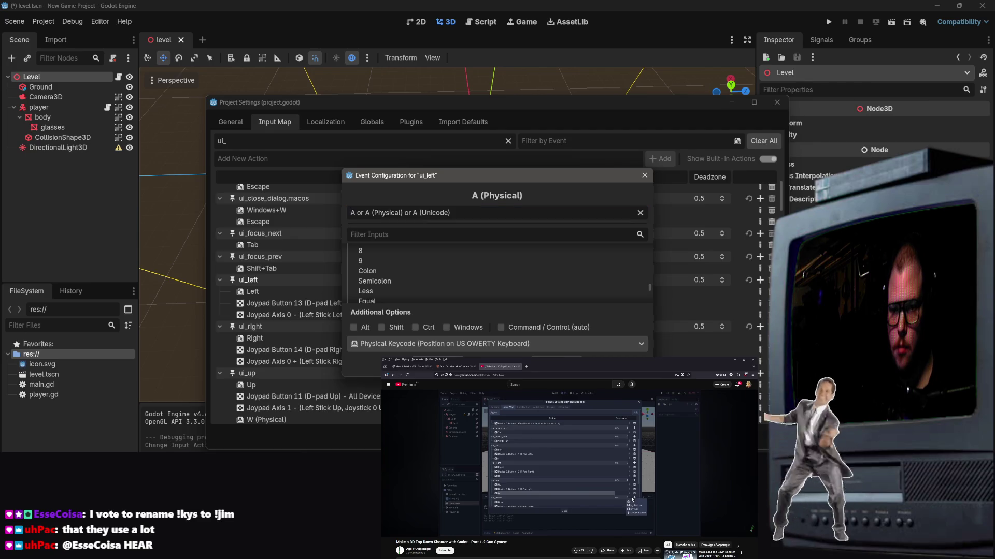
key(Return)
Bind S to ui_down and D to ui_right.
scroll(405, 321, down, 3)
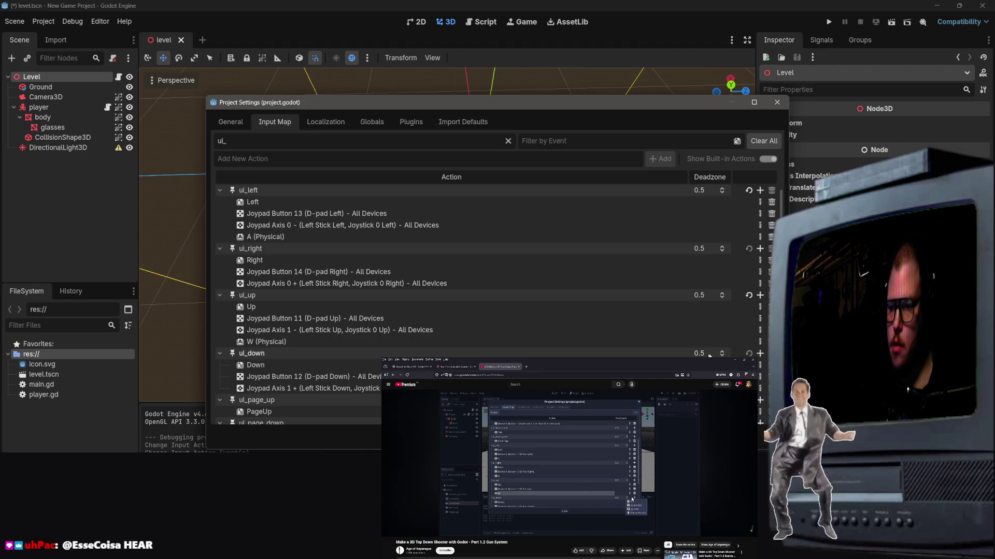
click(760, 353)
key(s)
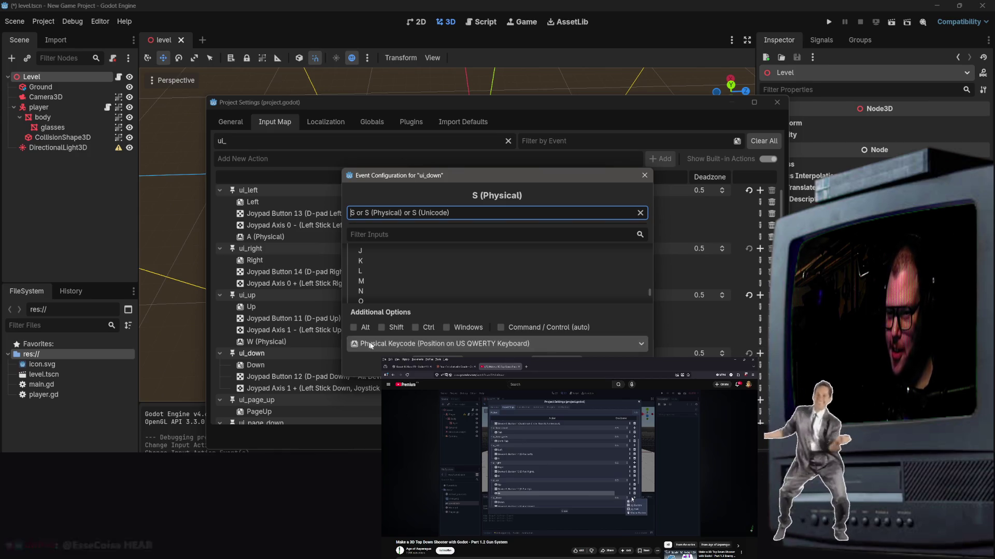
key(Return)
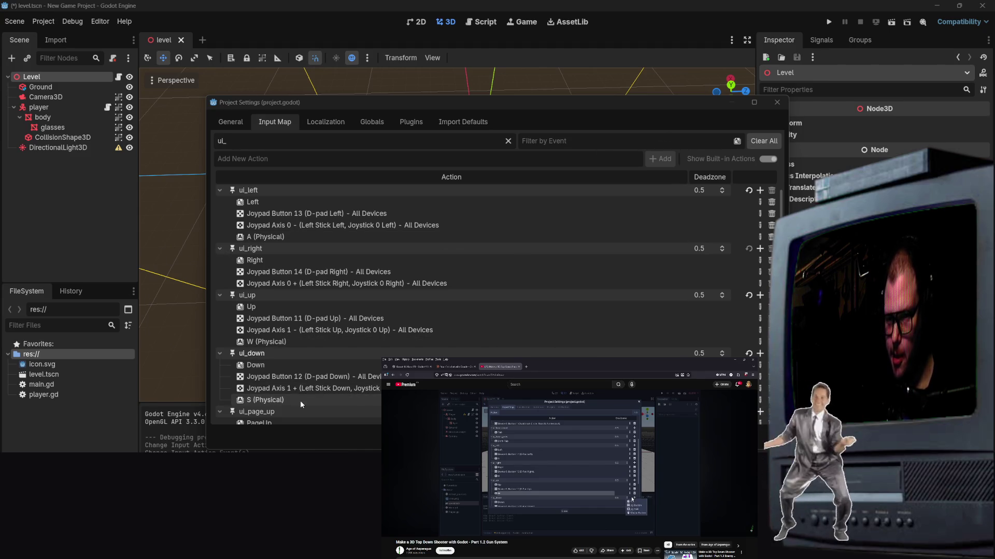
scroll(337, 331, up, 1)
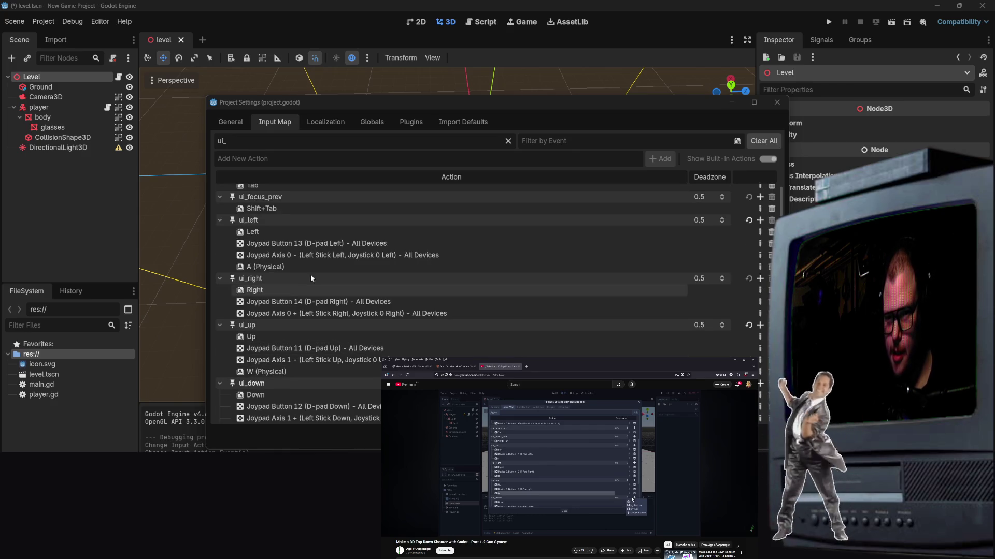
click(288, 280)
click(760, 278)
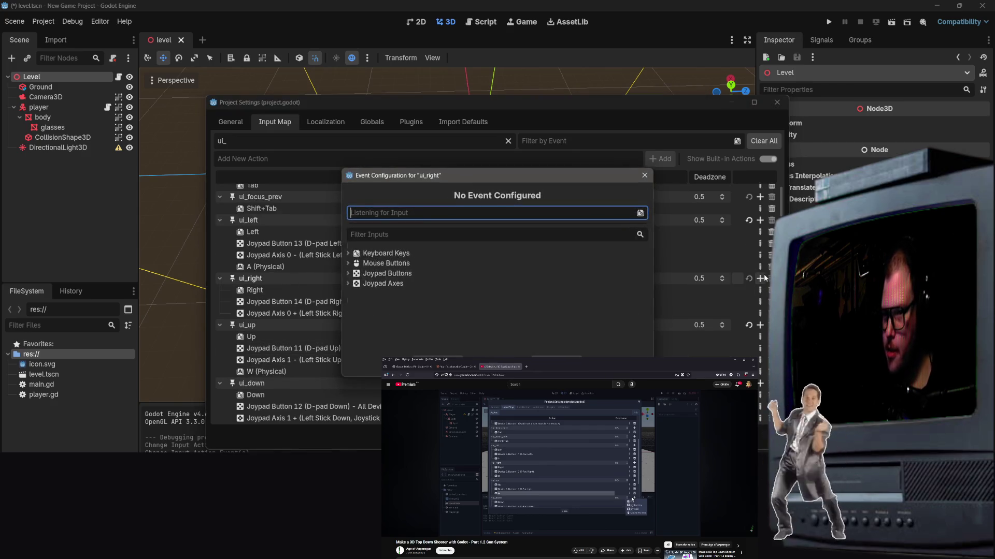
key(d)
click(438, 348)
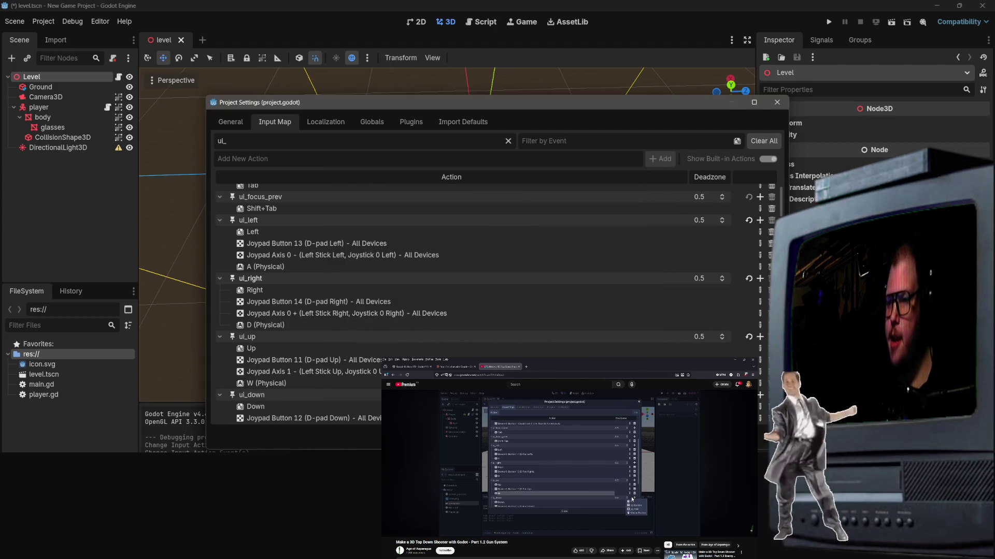
Close Project Settings, deselect, and run the level scene to test the new keys.
key(Escape)
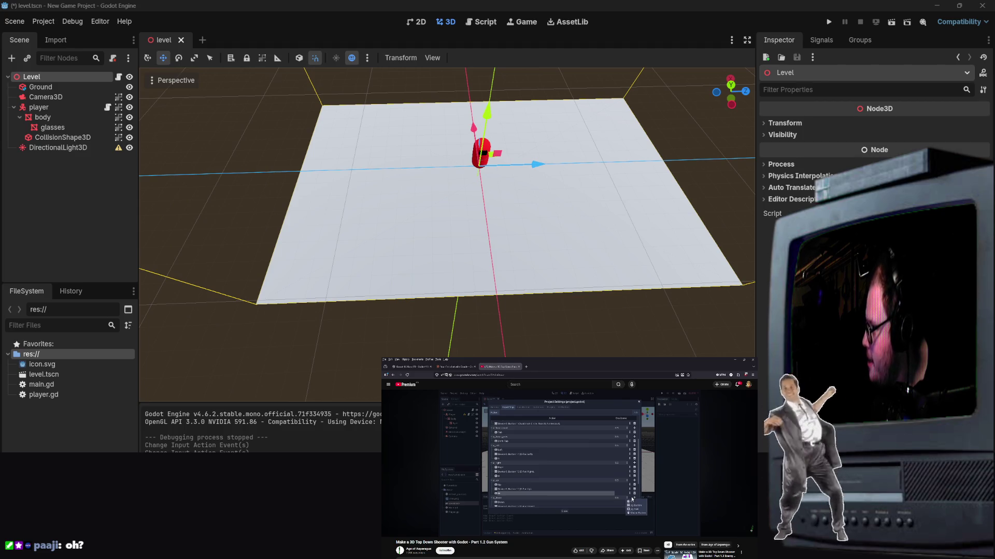
click(695, 126)
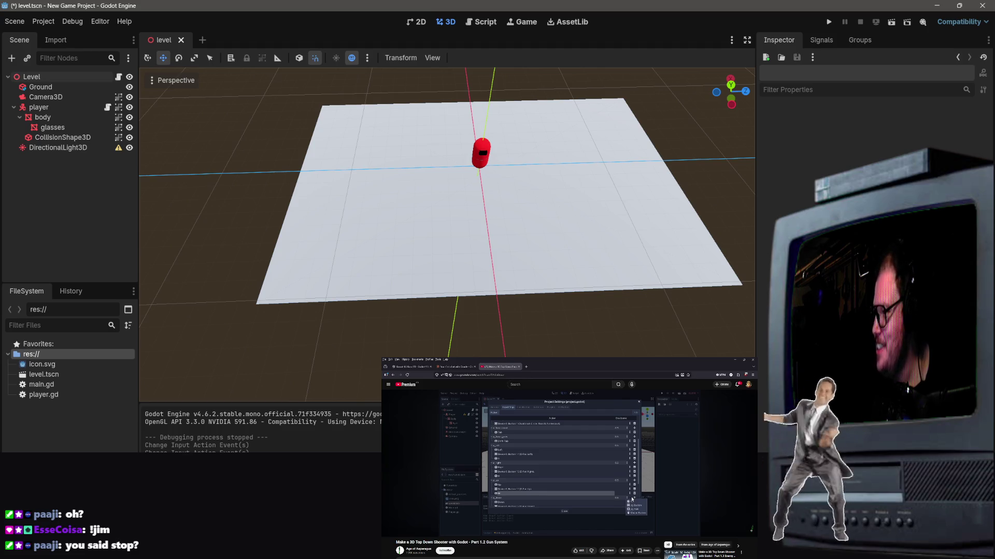
click(515, 147)
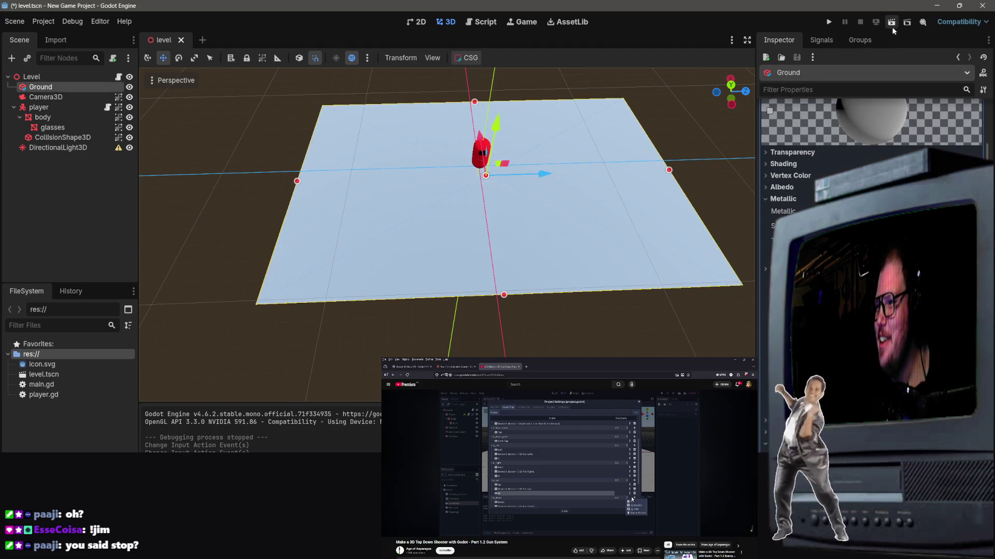
click(891, 22)
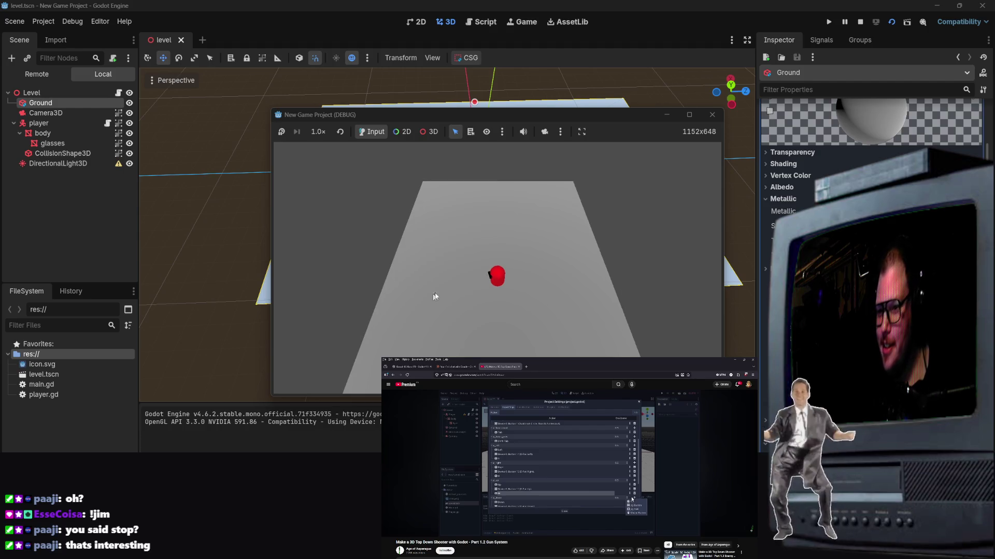
key(w)
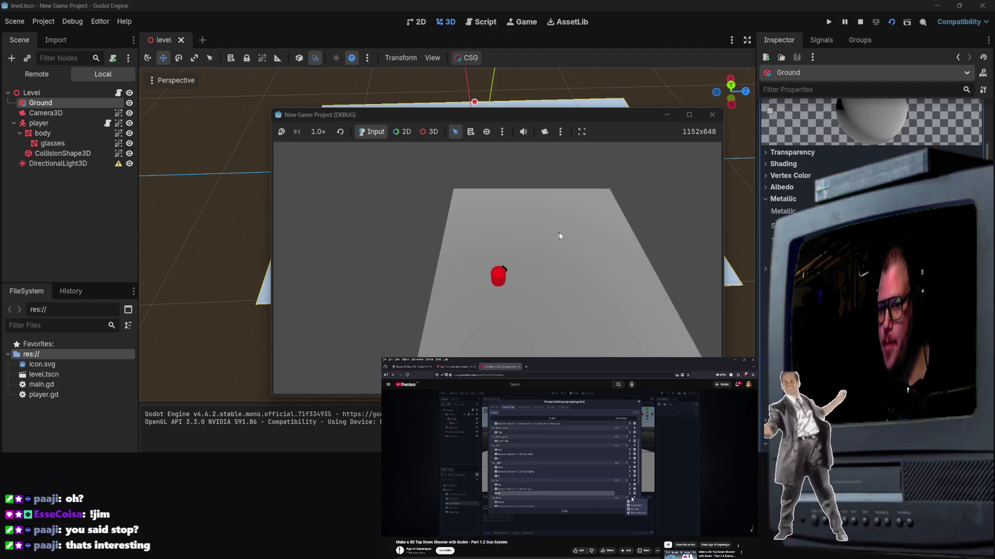
key(w)
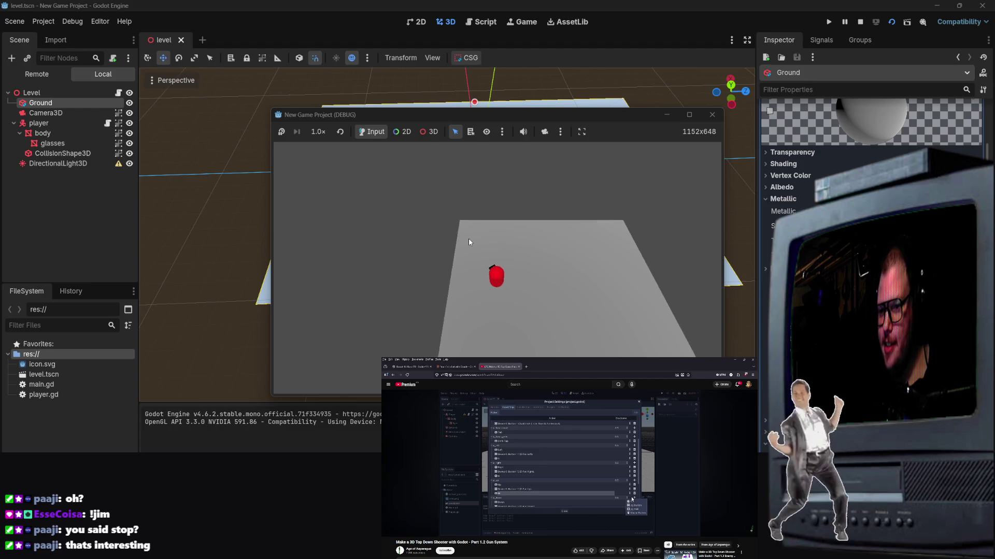
key(s)
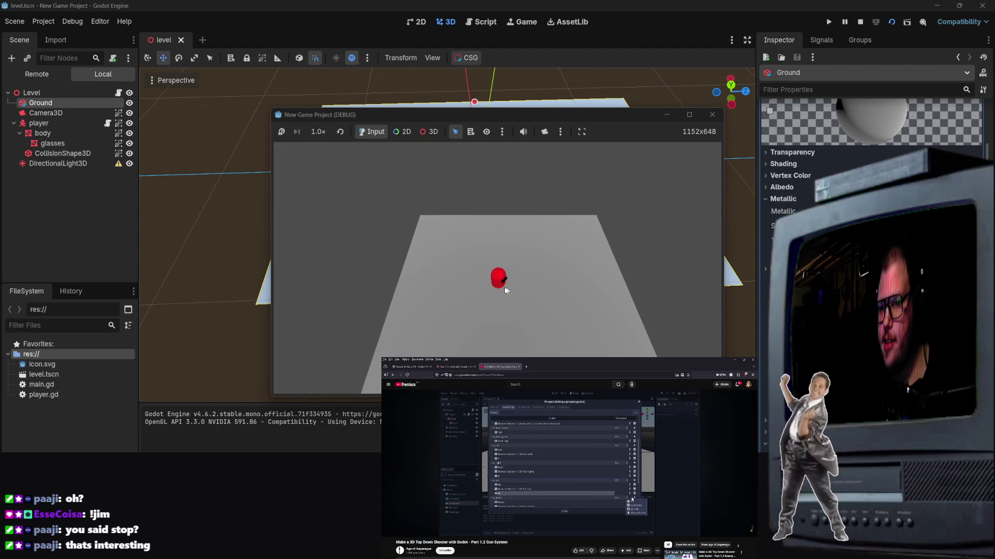
key(s)
key(s)
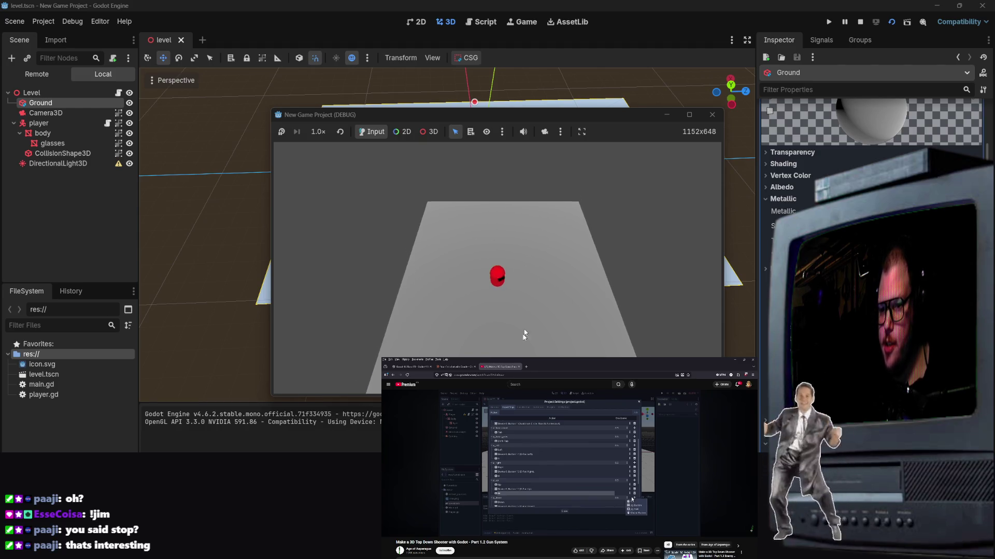
key(s)
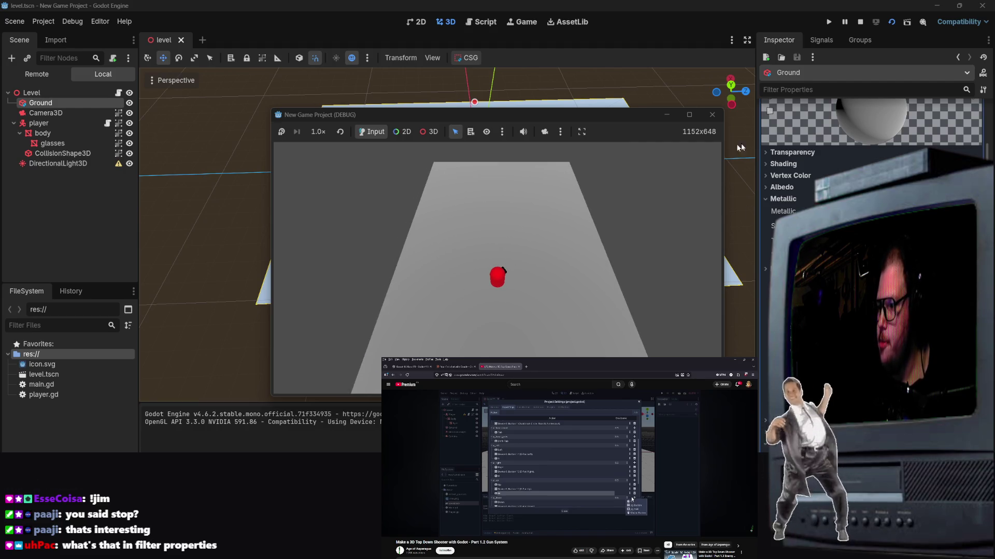
click(712, 114)
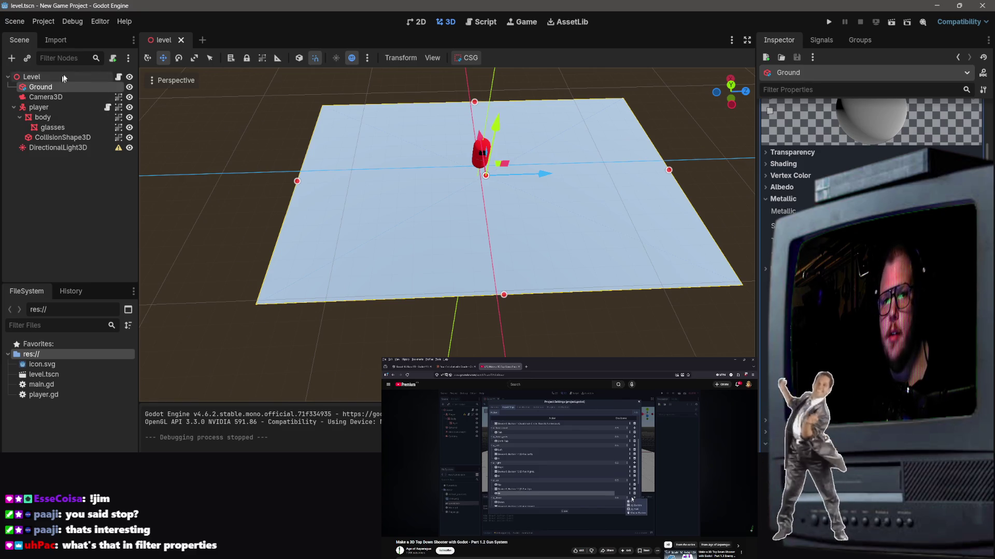
Change the Texture Filter on the Ground's material, then deselect the Ground.
scroll(870, 207, down, 2)
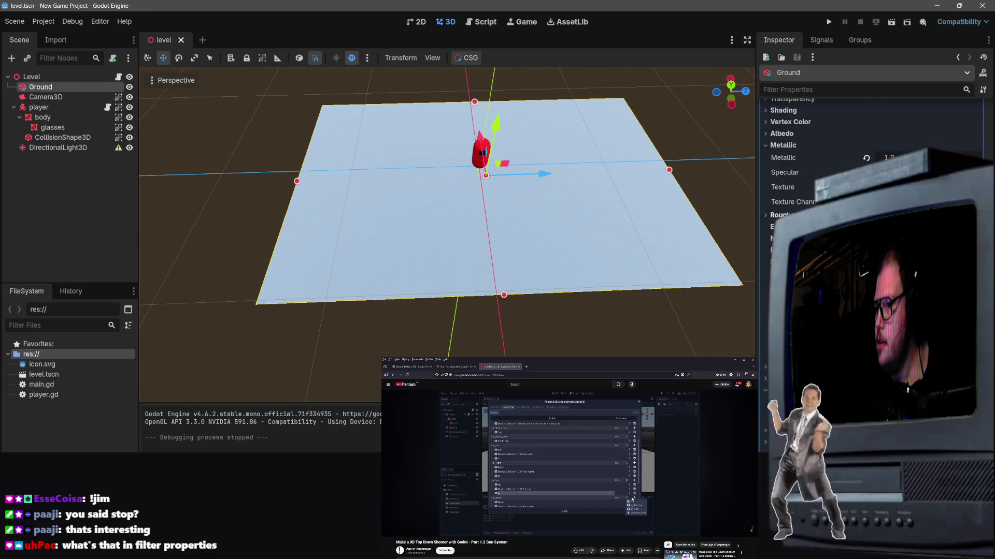
scroll(870, 156, up, 3)
scroll(870, 156, down, 4)
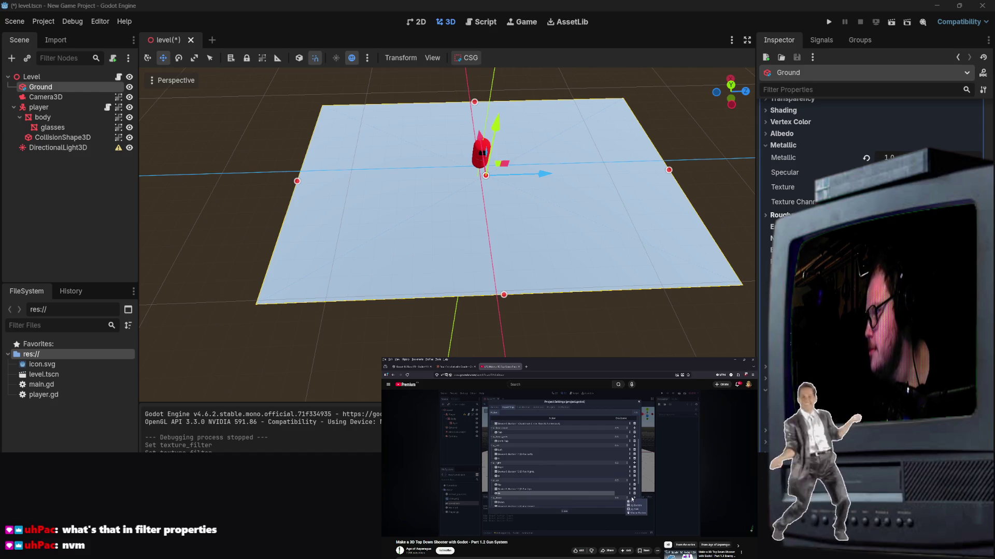
click(651, 112)
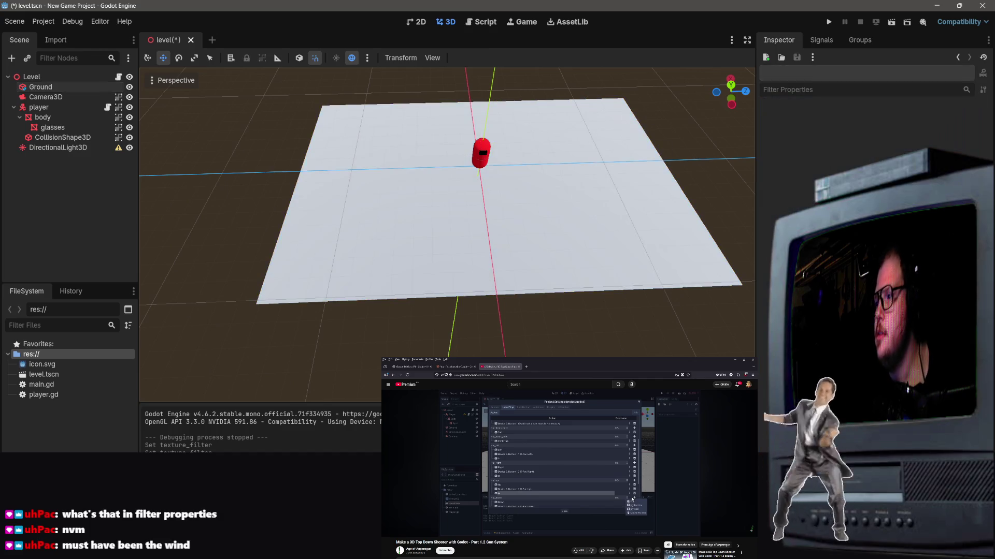
click(388, 532)
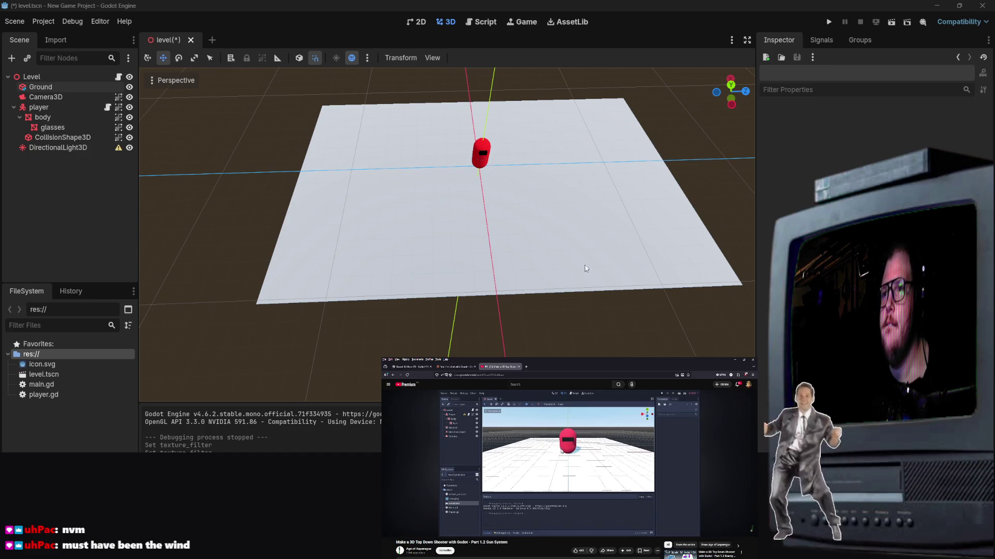
scroll(515, 169, down, 2)
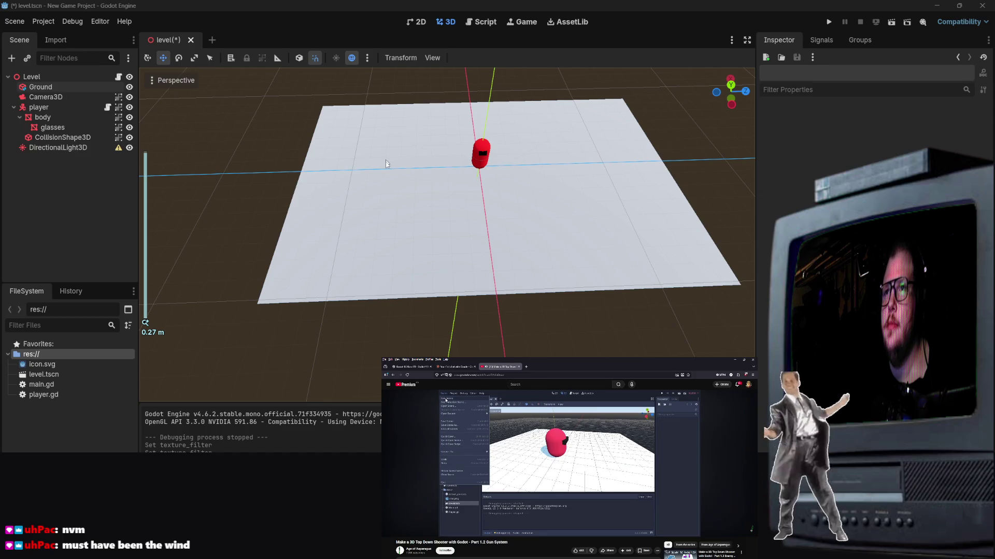
drag(385, 161, 435, 200)
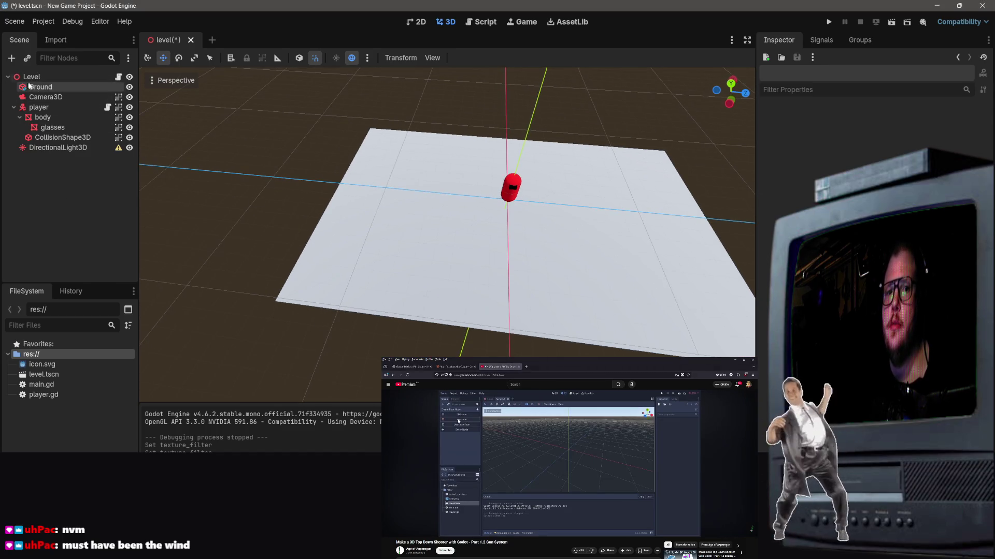
click(11, 58)
click(405, 209)
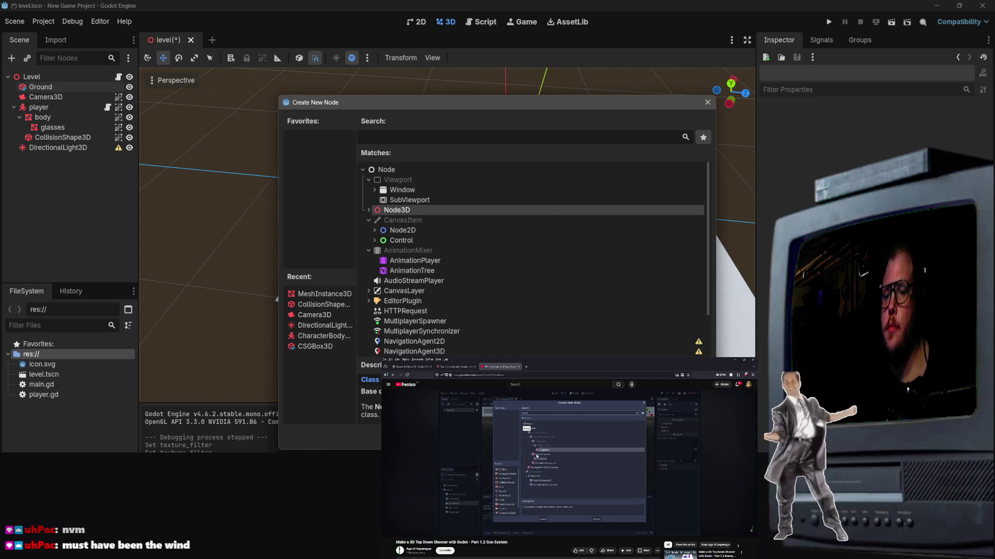
key(Return)
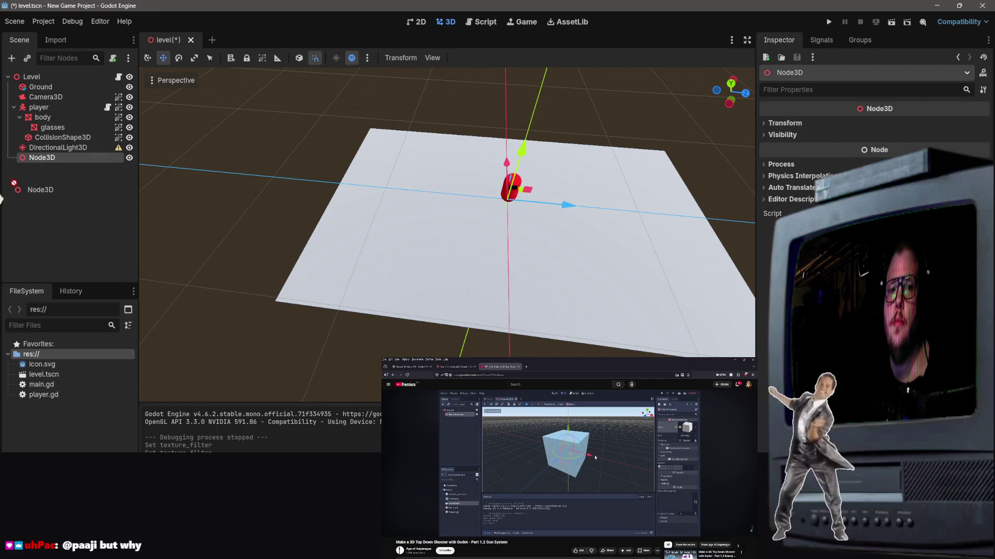
key(Delete)
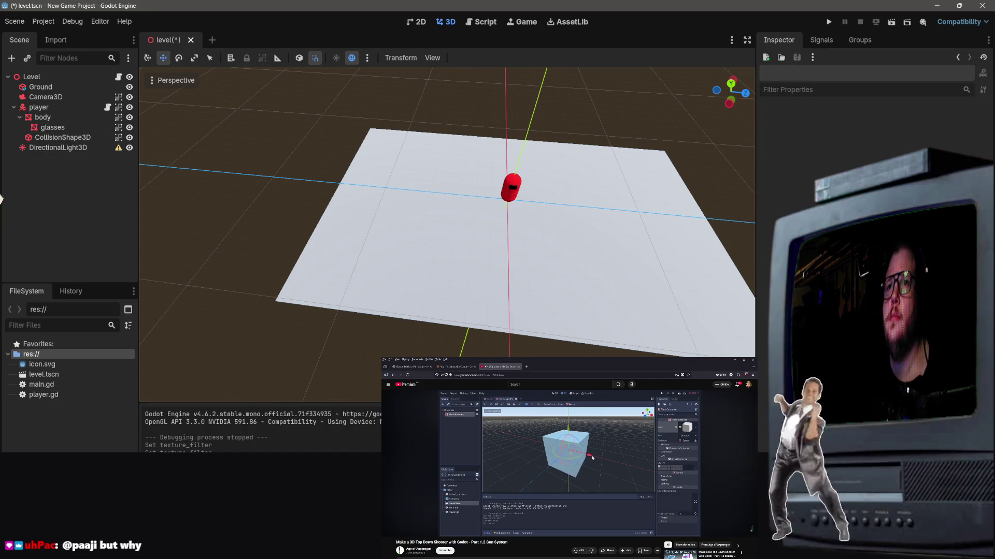
click(570, 461)
click(394, 526)
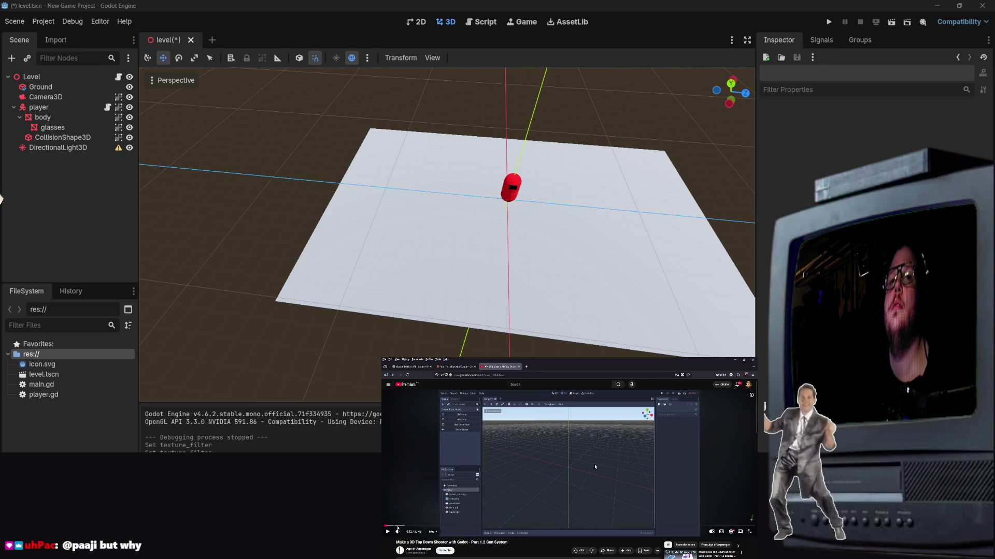
click(570, 461)
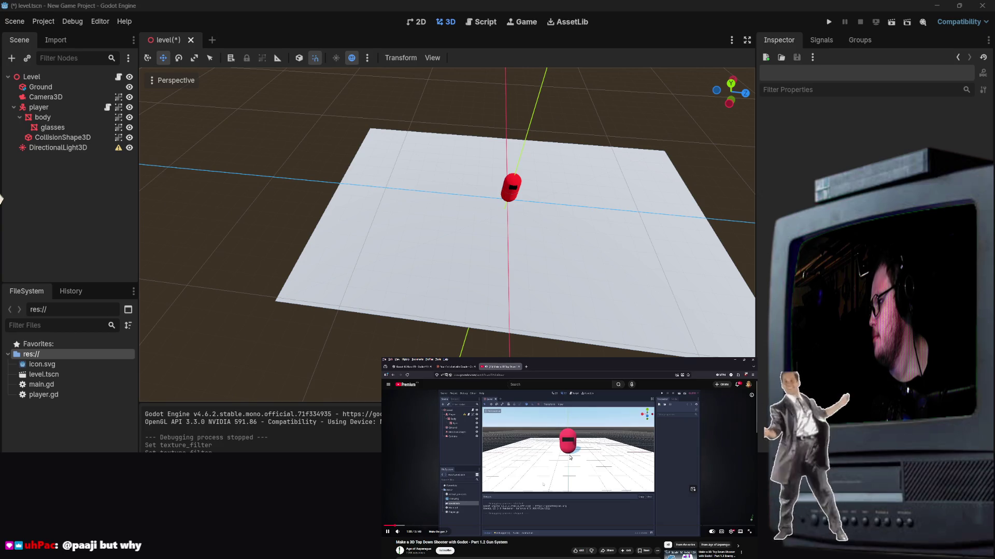
click(395, 487)
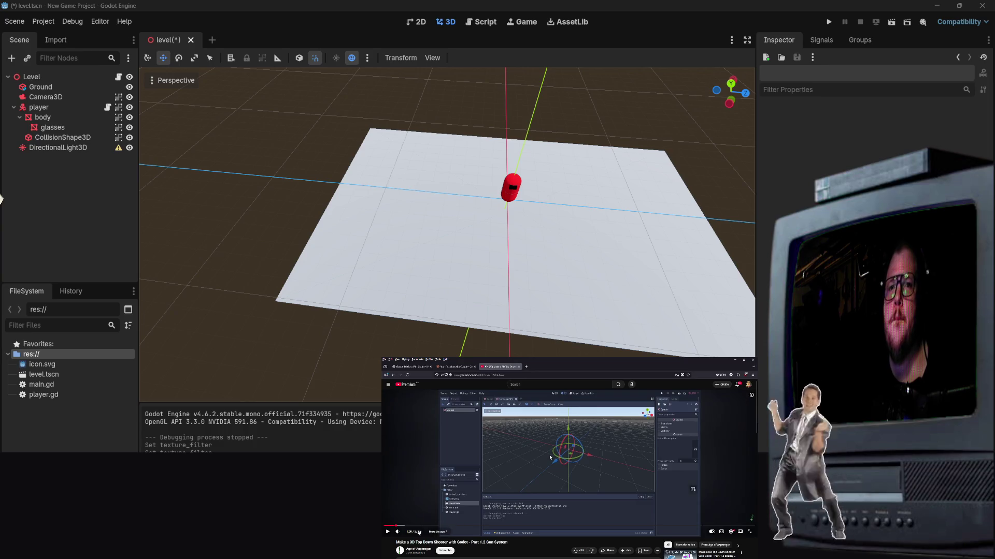
key(Left)
key(Left)
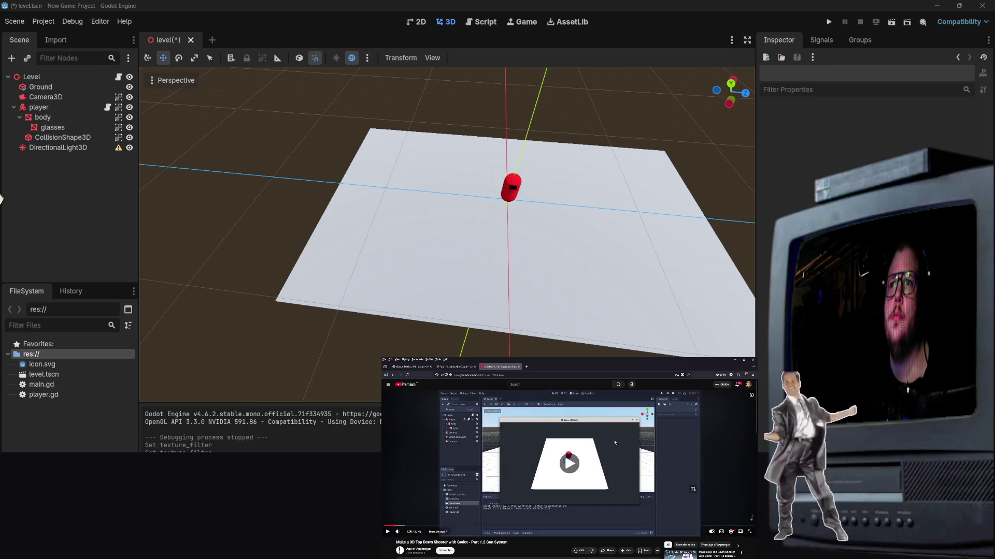
click(430, 473)
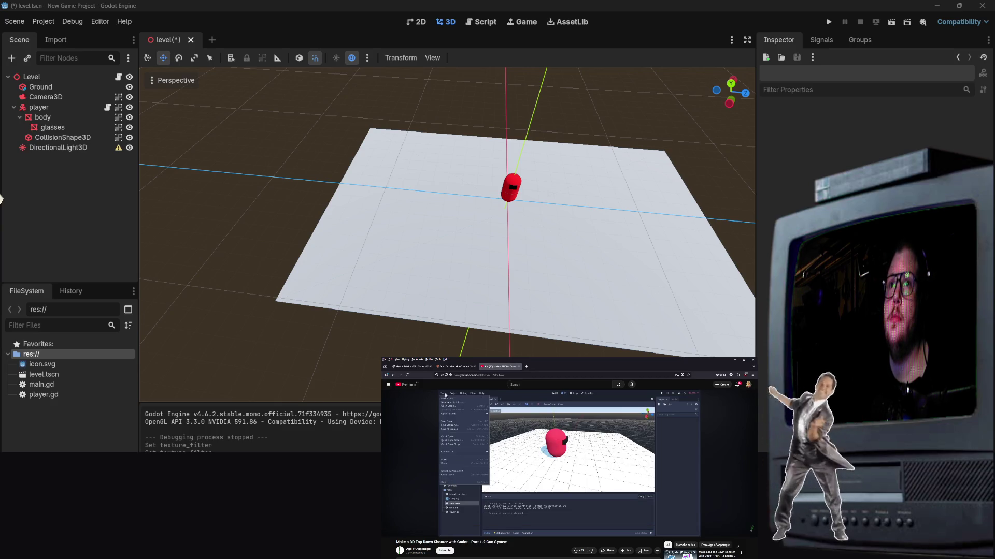
click(14, 22)
click(31, 38)
Make a 3D Scene root and add a MeshInstance3D child under Node3D via a 'mesh' search.
click(60, 103)
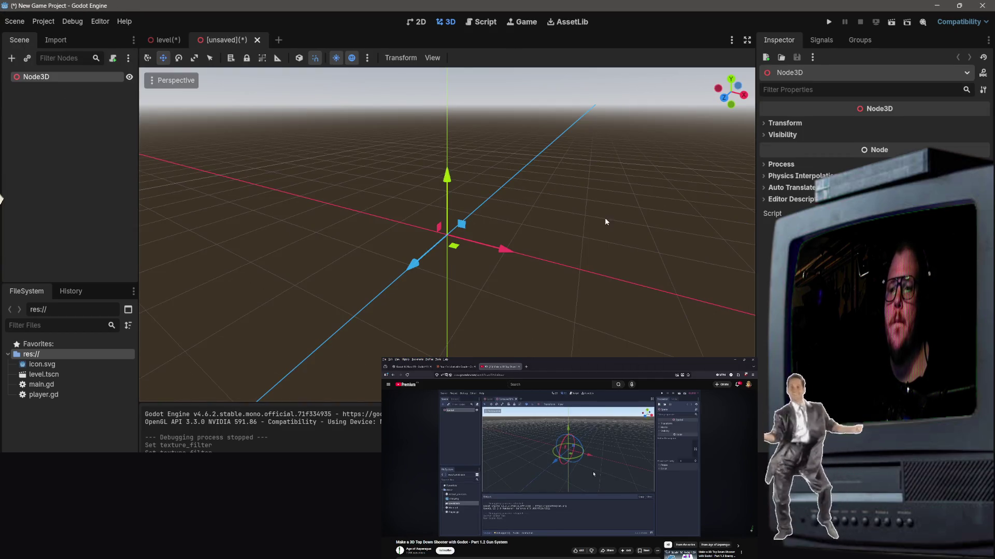
scroll(597, 197, up, 3)
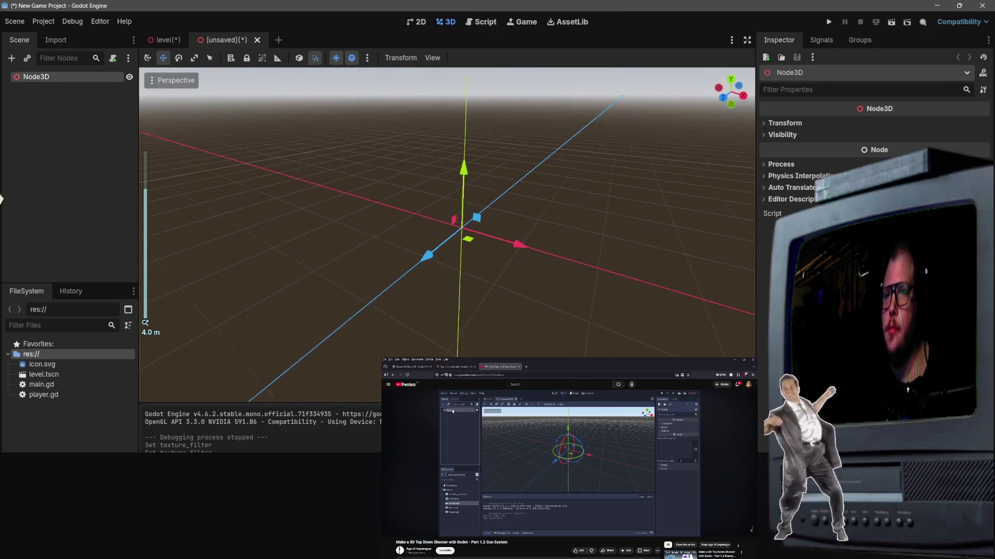
scroll(592, 197, up, 2)
right_click(29, 78)
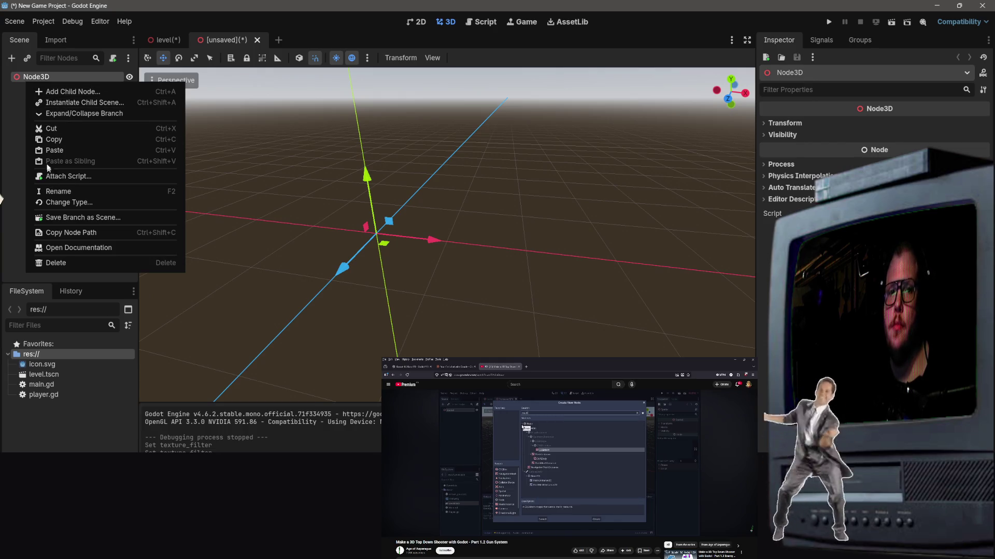
click(68, 92)
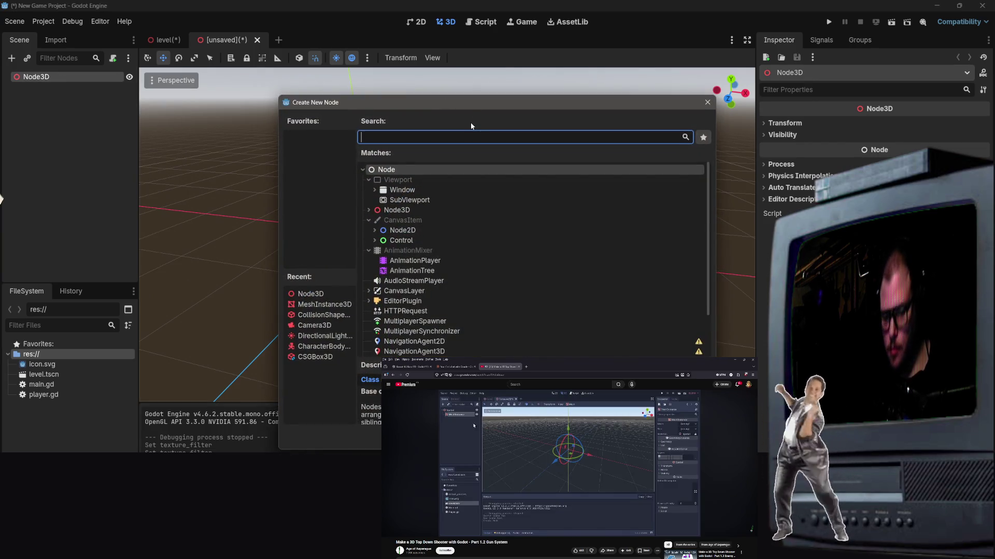
text(mesh)
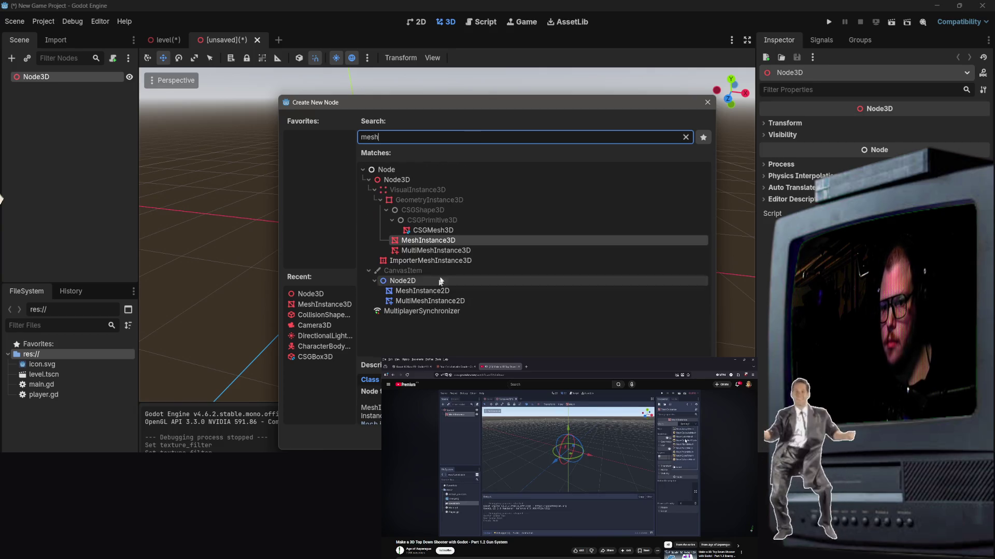
click(446, 242)
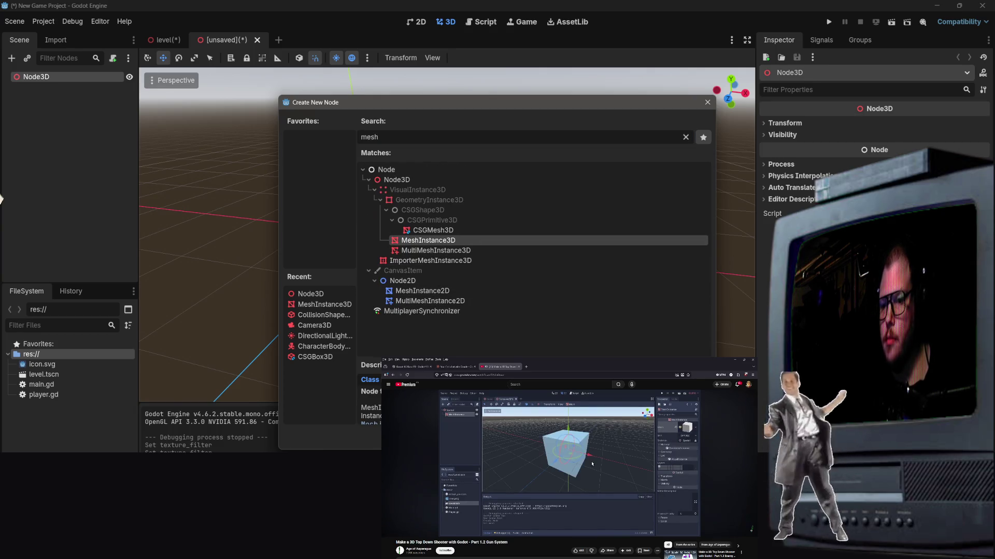
key(Return)
scroll(385, 230, up, 3)
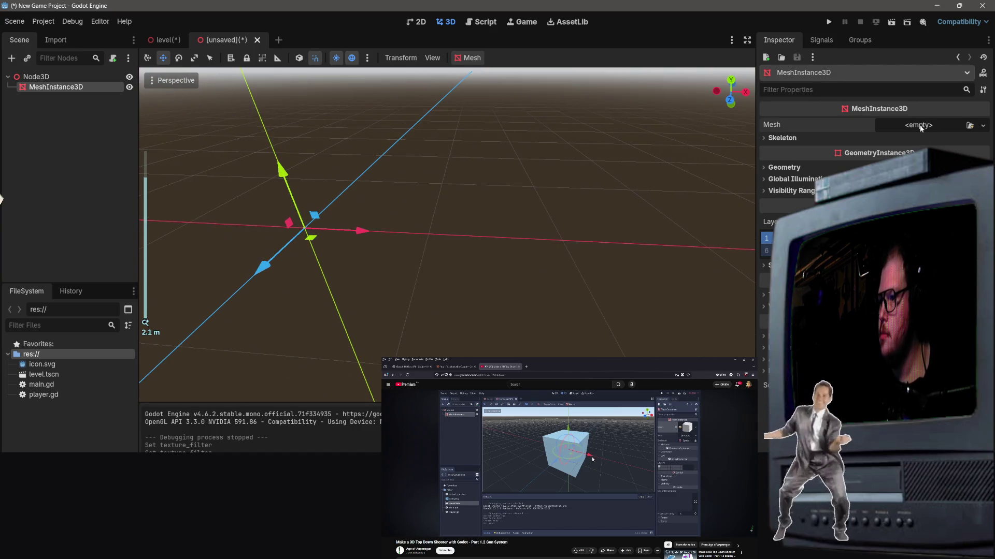
Assign a new BoxMesh and scale the cube wider along X, thinner and shallower.
click(983, 125)
click(944, 153)
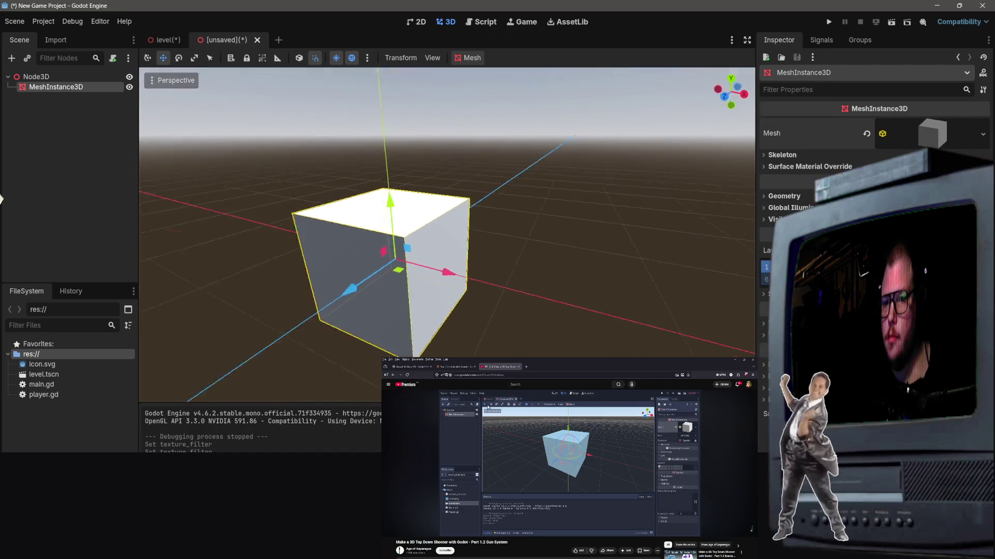
drag(0, 198, 479, 279)
key(e)
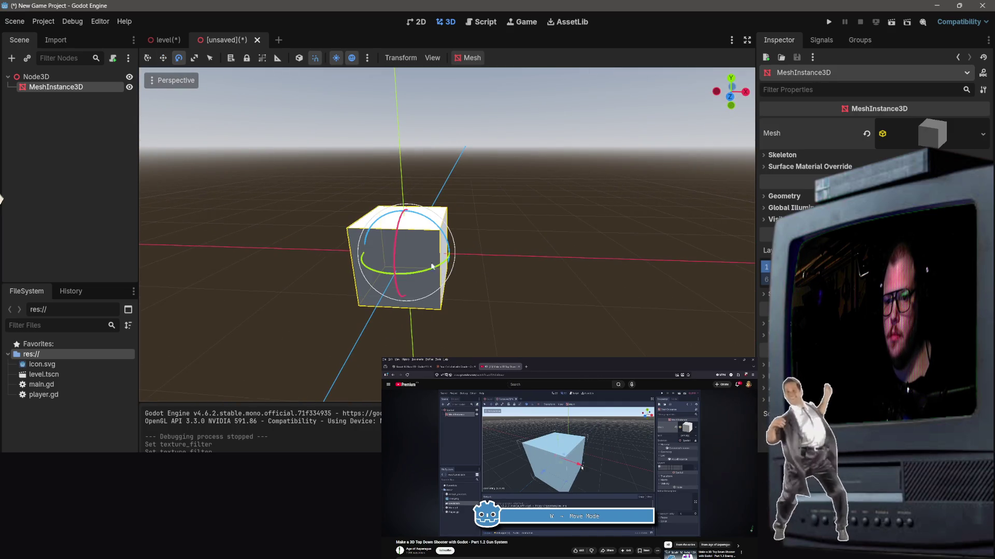
key(r)
drag(464, 254, 560, 254)
drag(417, 260, 404, 240)
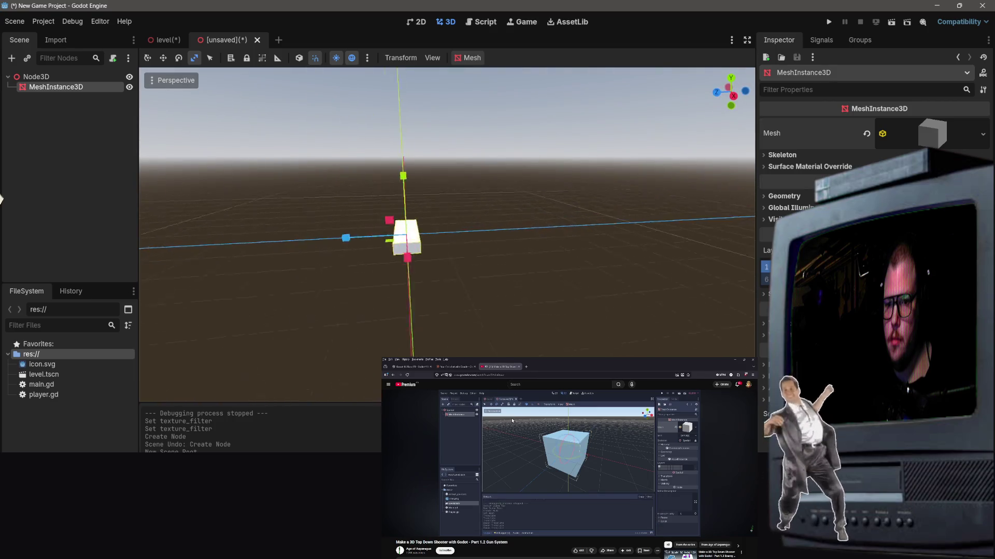
Raise the slab upward along the Y axis and centre the view on it.
mouse_move(388, 261)
mouse_down()
mouse_move(405, 262)
mouse_move(386, 261)
mouse_up()
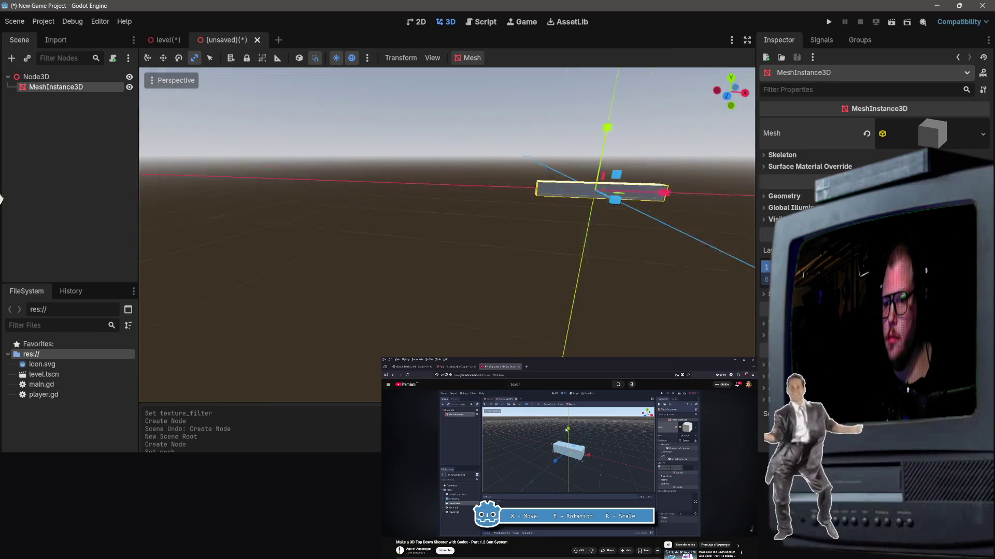
drag(0, 198, 479, 221)
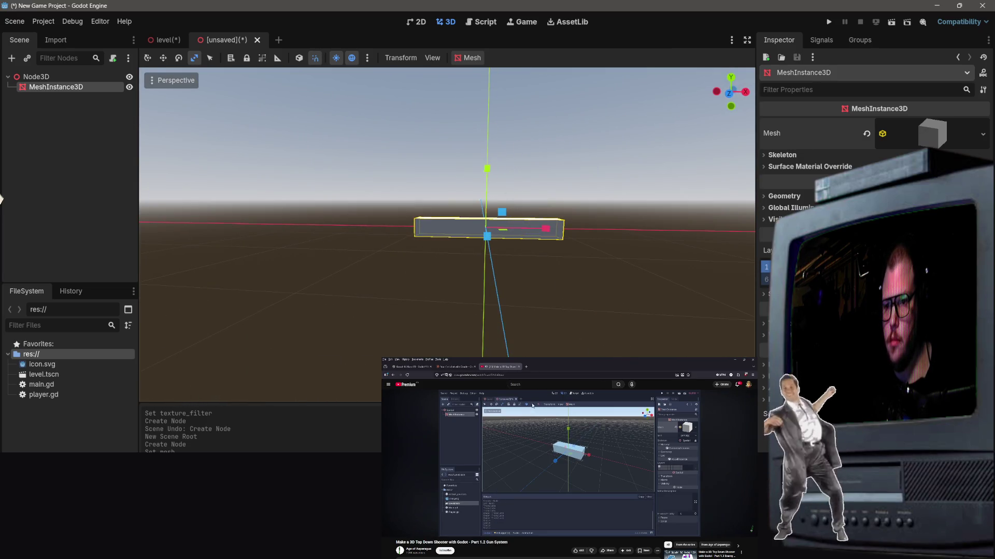
scroll(499, 203, up, 3)
key(w)
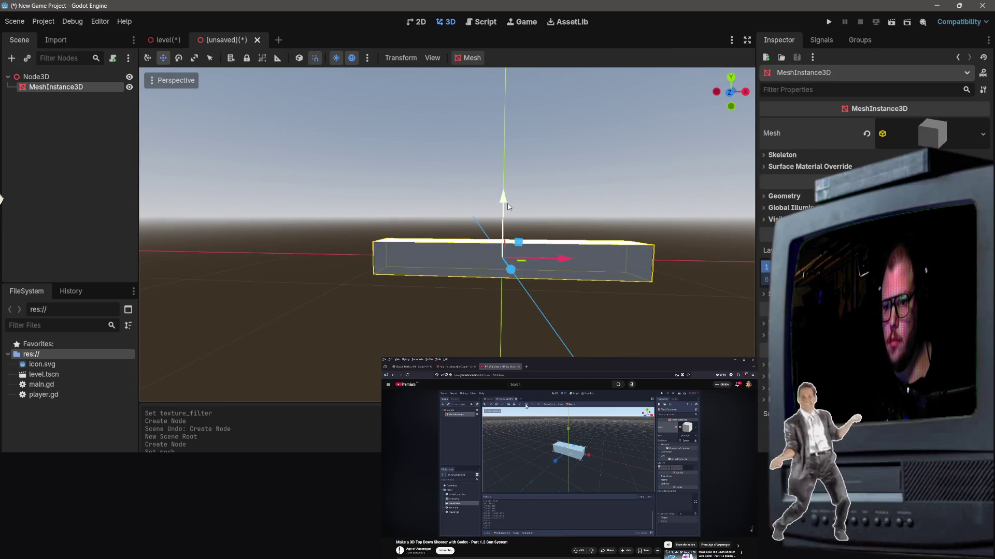
drag(510, 204, 489, 88)
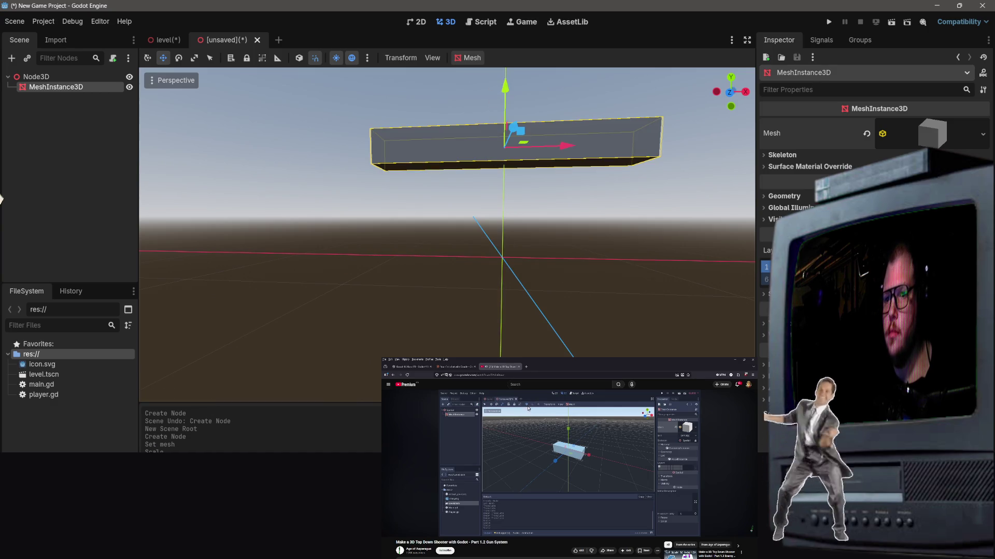
key(f)
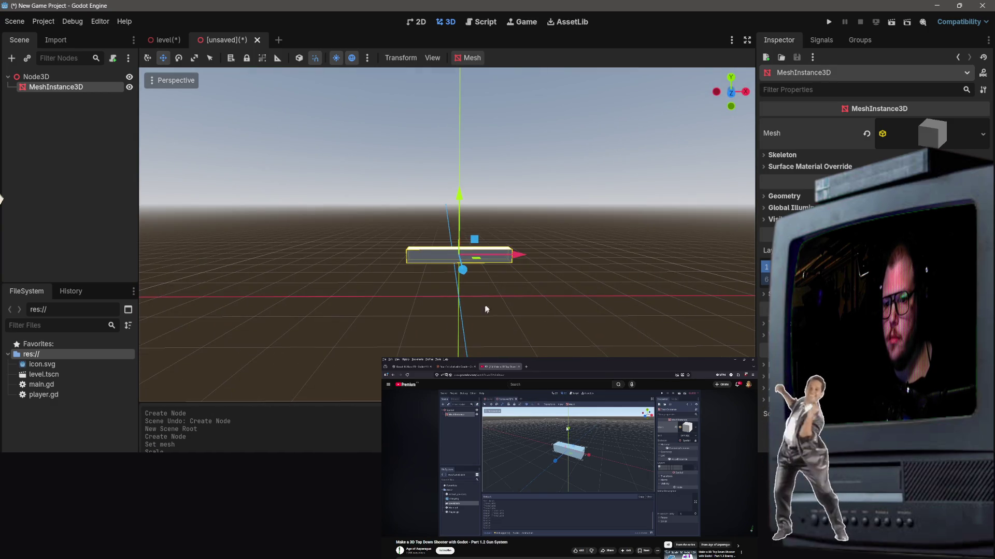
click(486, 309)
right_click(88, 180)
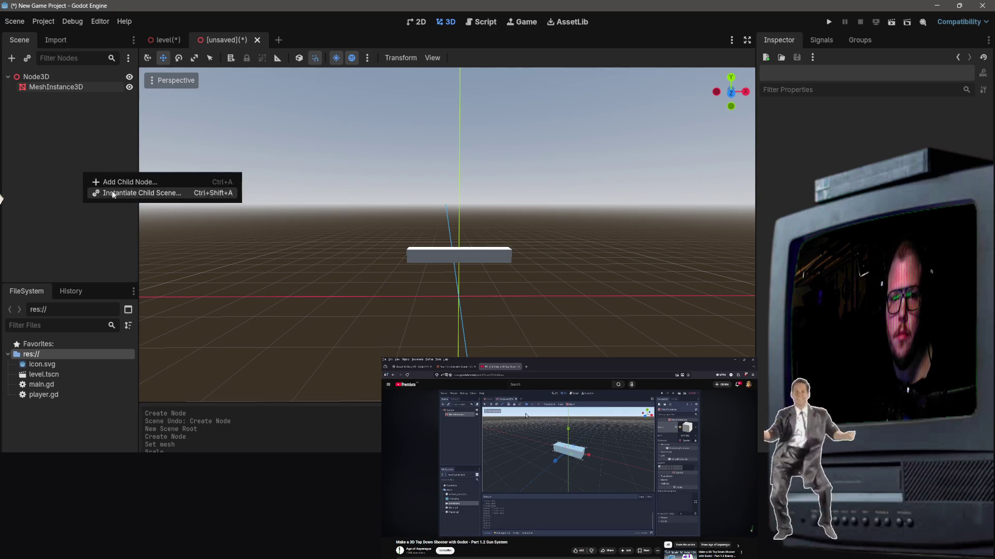
Add a second MeshInstance3D child under Node3D.
click(104, 182)
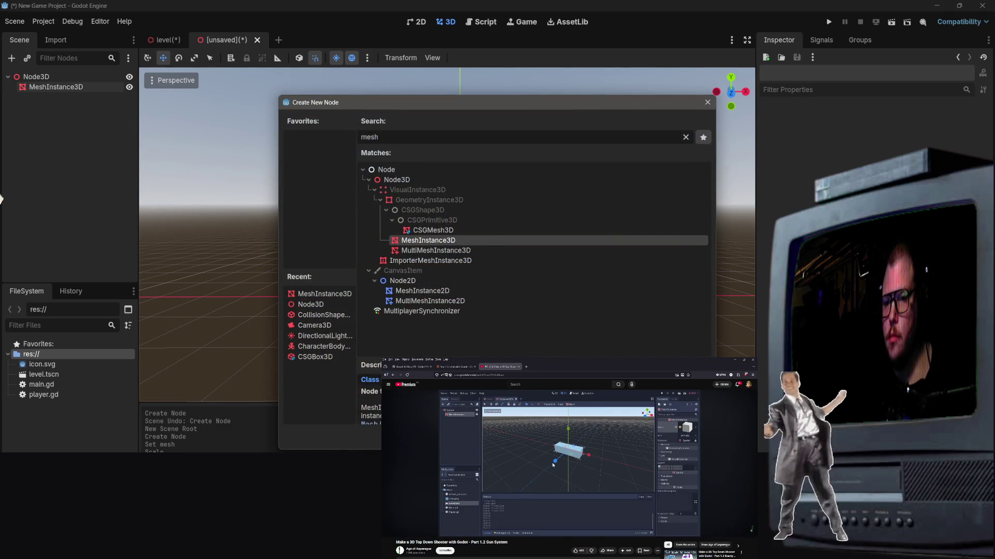
key(Return)
click(983, 125)
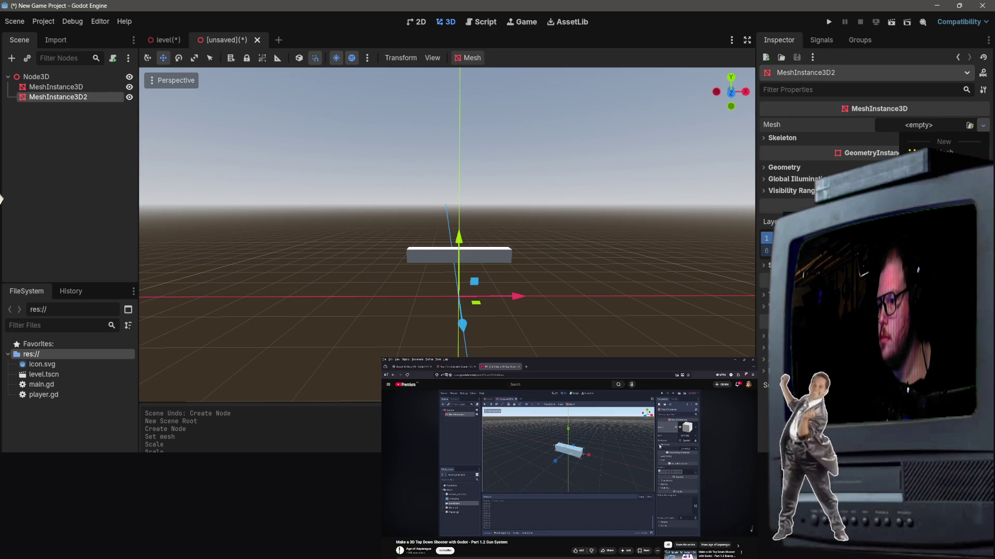
Give the first mesh's slab a black Surface Material Override and check the result.
click(56, 87)
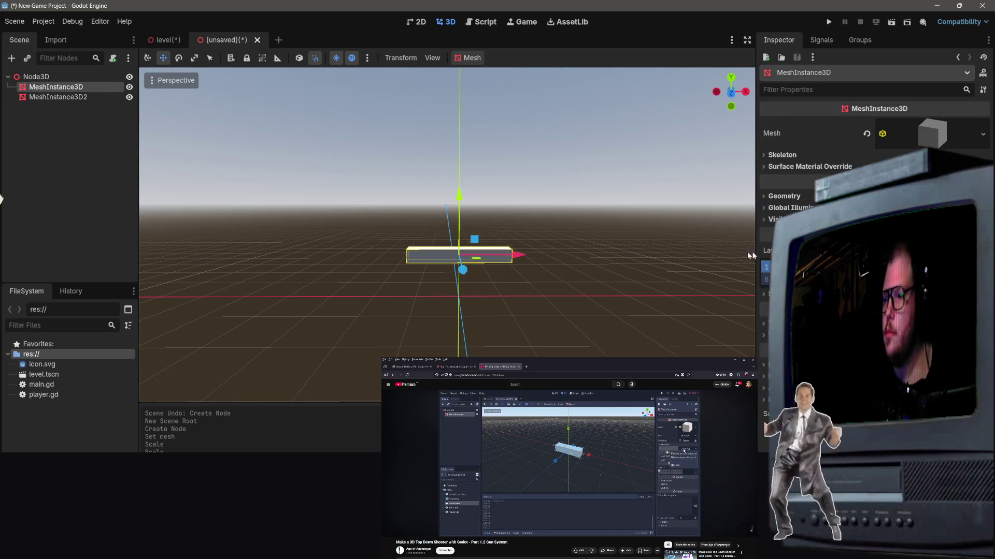
click(921, 135)
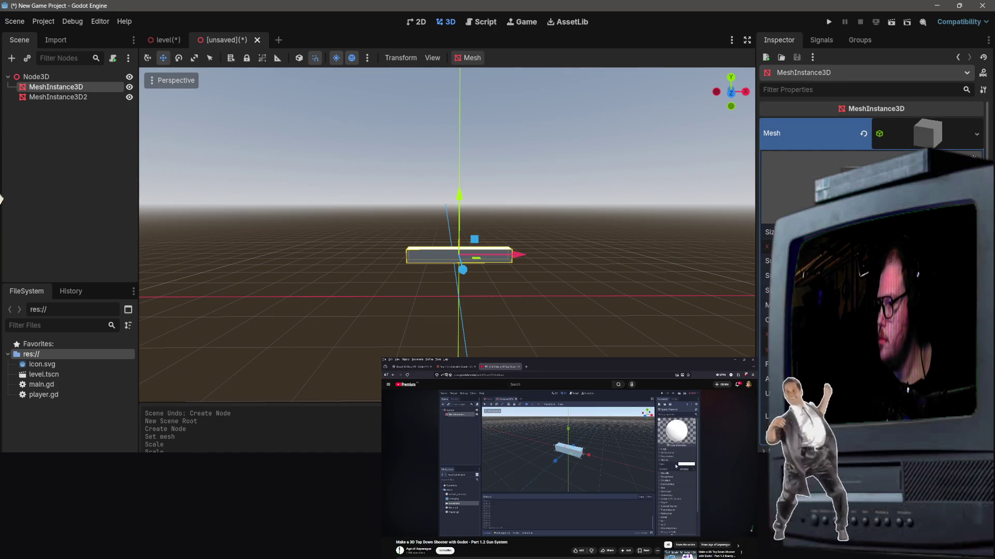
scroll(881, 166, down, 5)
scroll(912, 138, up, 5)
click(914, 138)
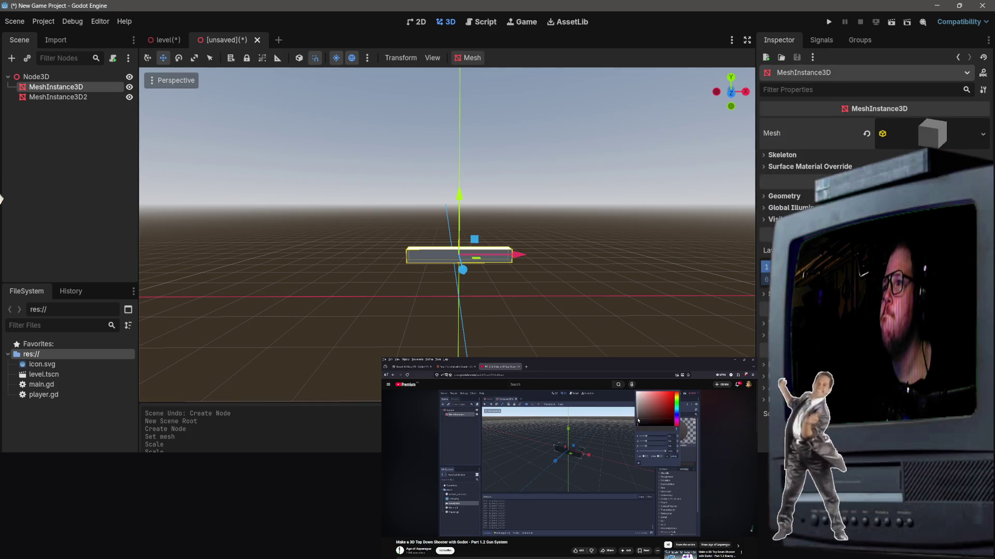
click(797, 170)
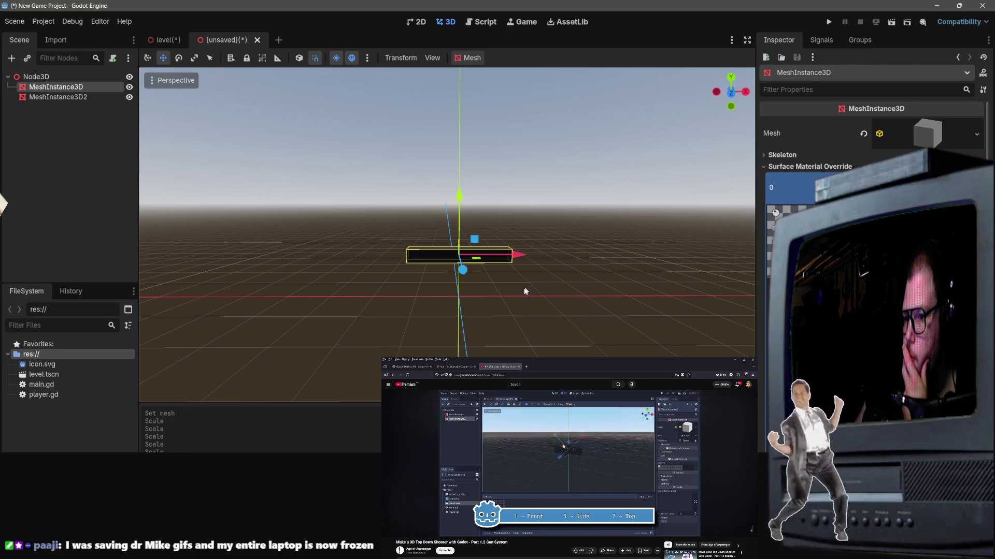
click(512, 271)
click(497, 257)
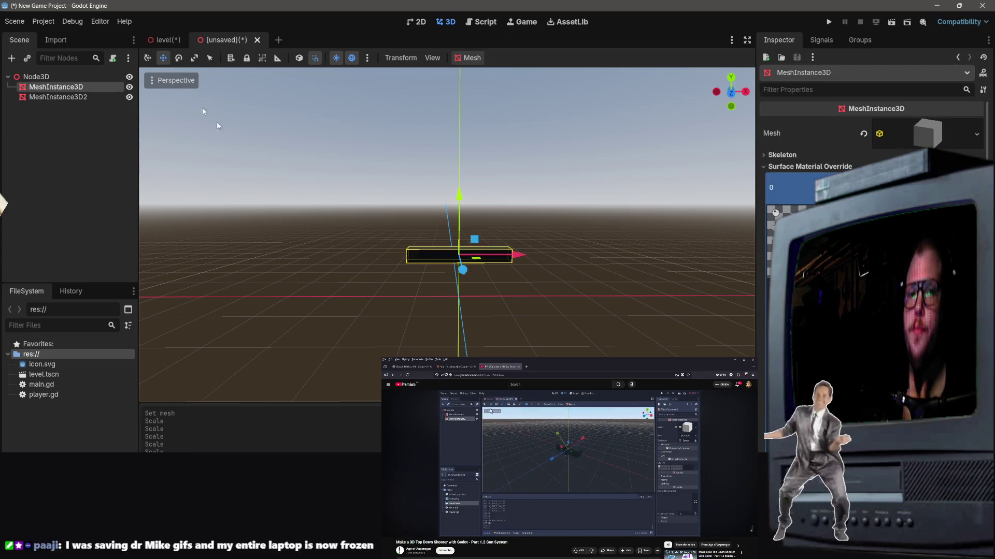
click(58, 97)
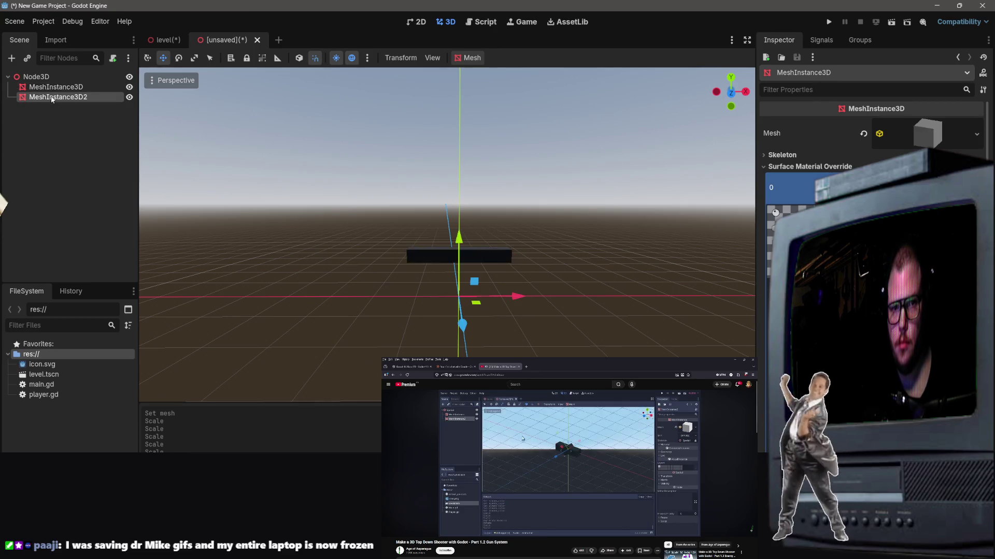
Delete both mesh nodes, then undo to restore them and frame the selected mesh.
key(Delete)
click(468, 289)
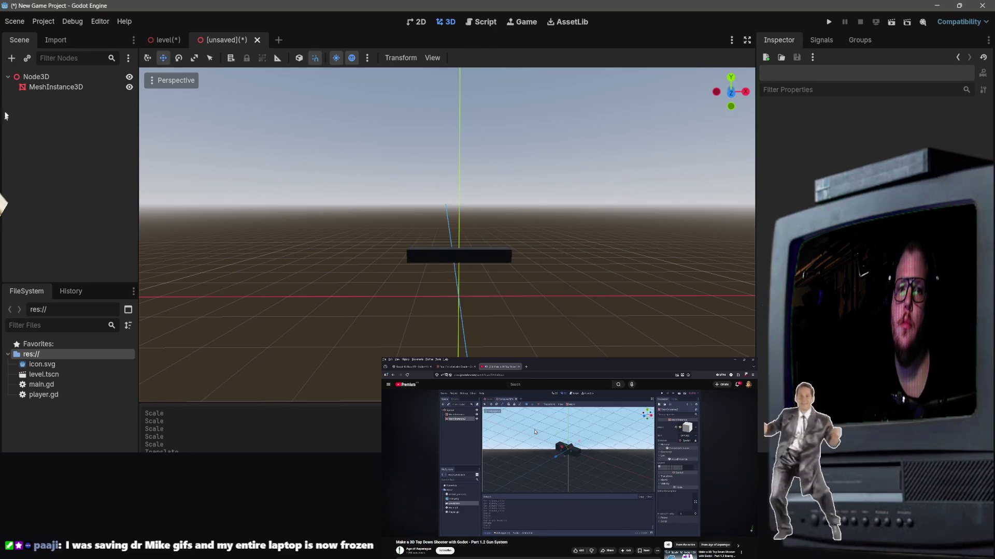
click(56, 86)
key(Delete)
key(Return)
key(ctrl+z)
key(ctrl+z)
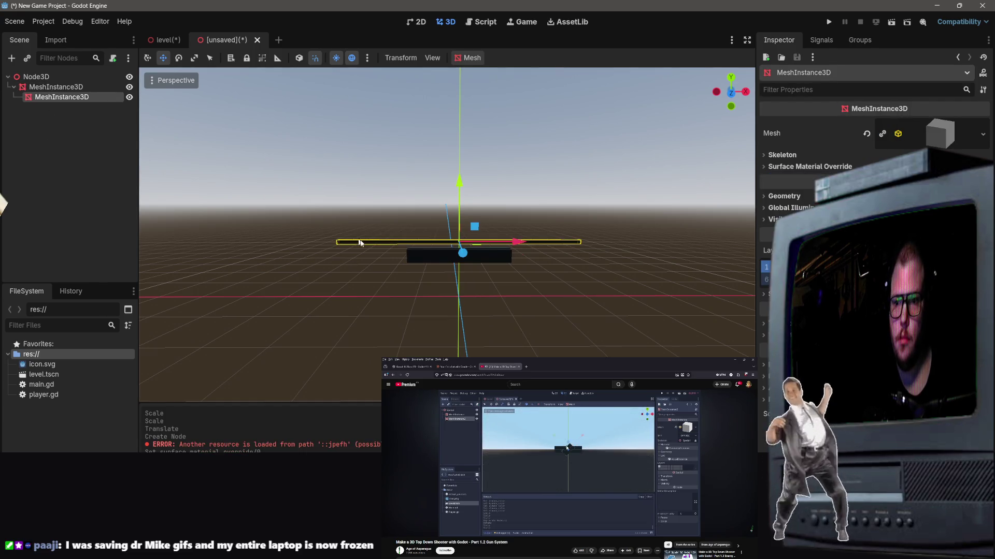
key(ctrl+z)
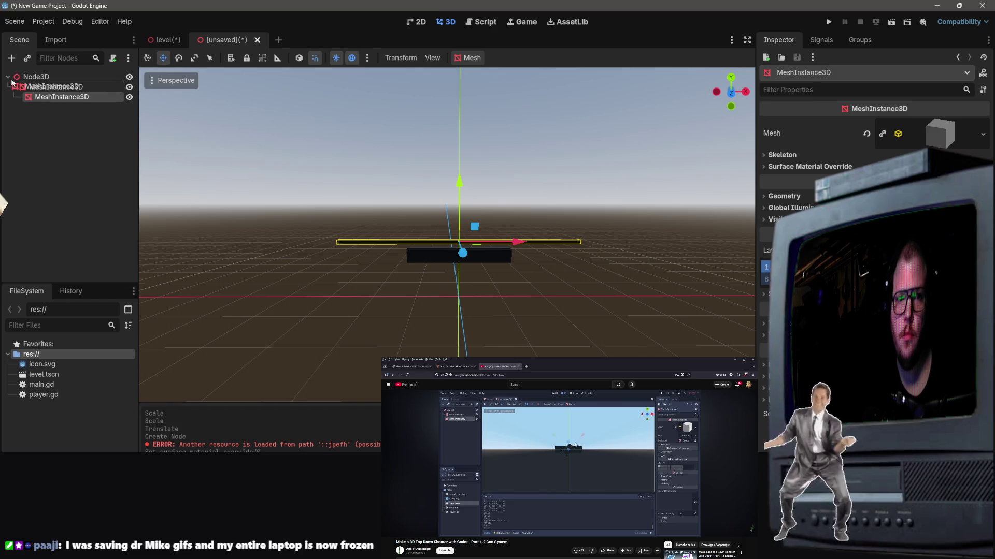
scroll(511, 278, up, 6)
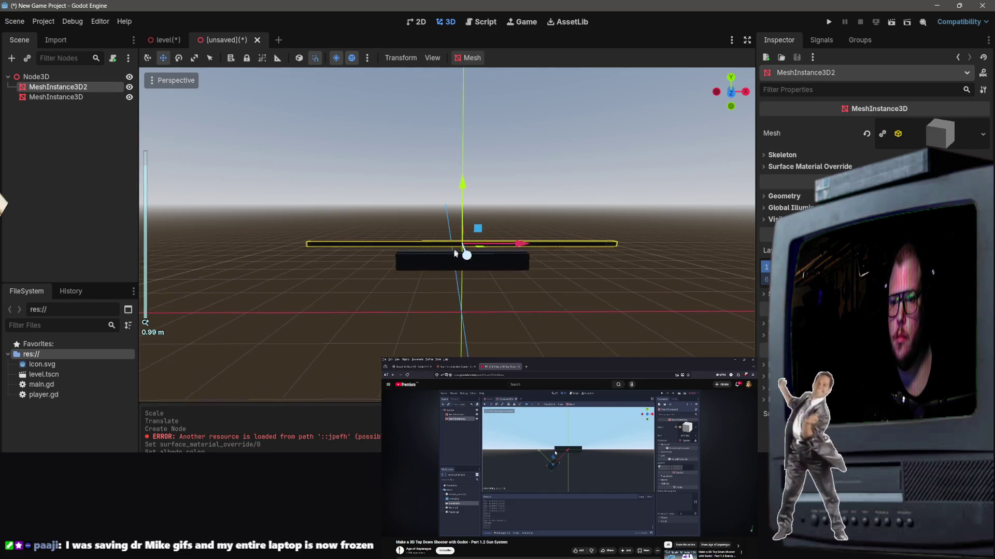
key(f)
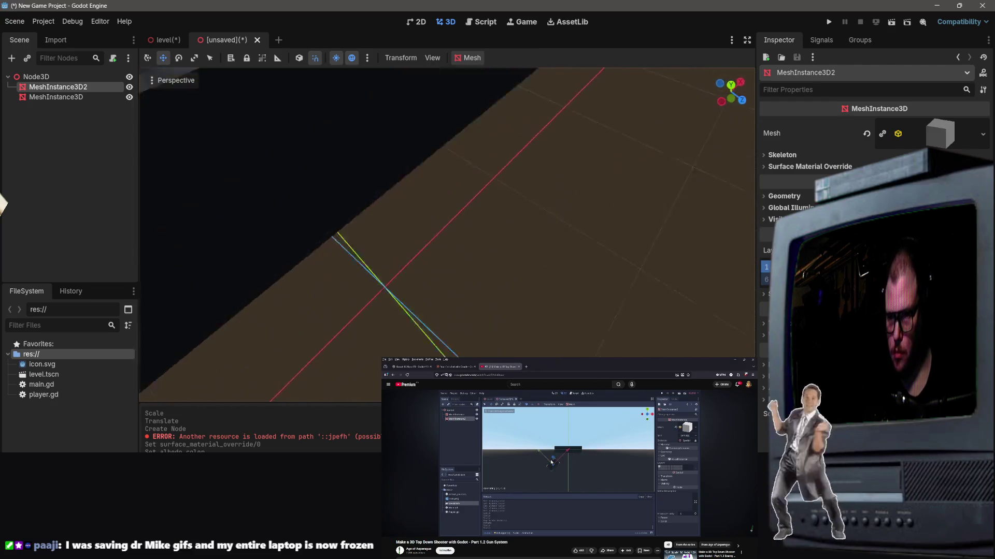
Cut MeshInstance3D2 and paste it directly under the Node3D root, beside the slab.
key(ctrl+x)
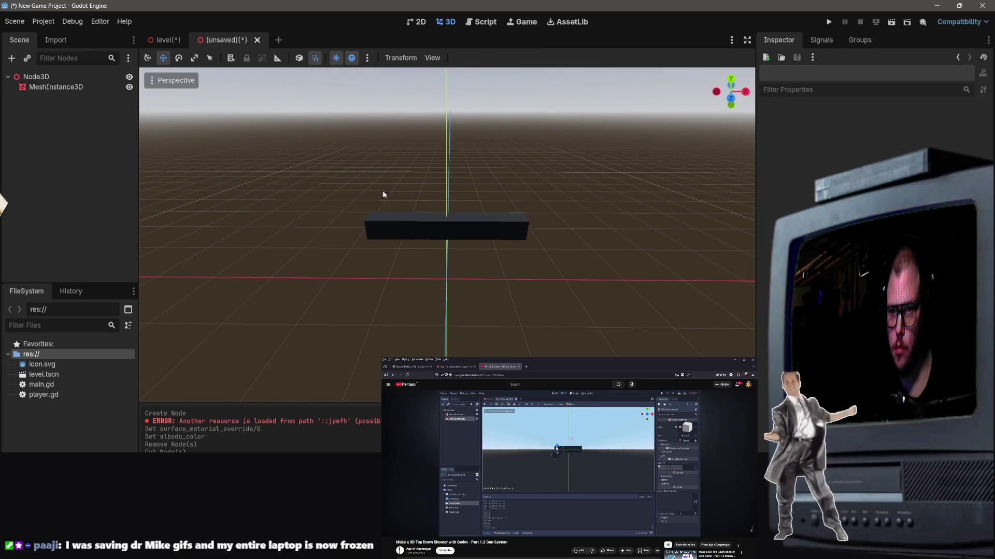
click(391, 225)
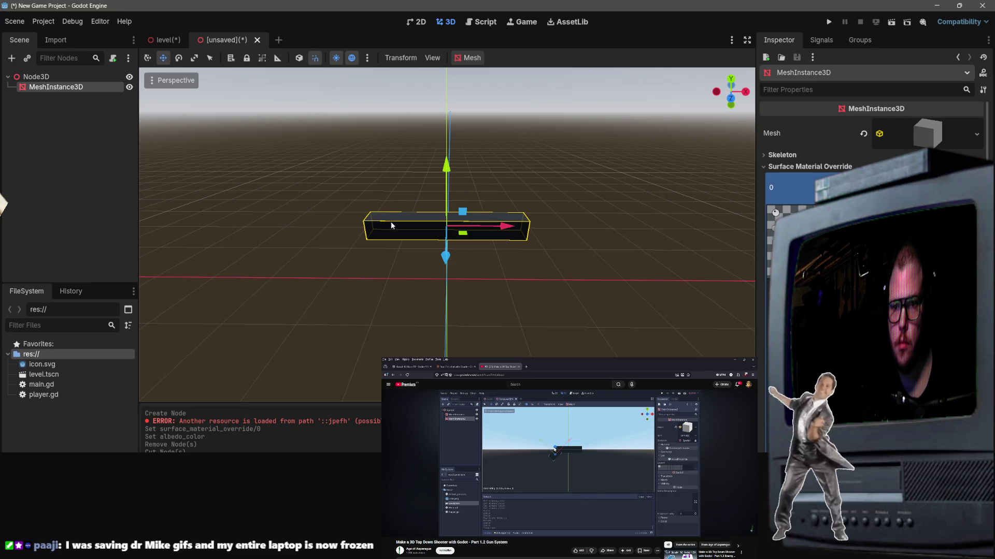
right_click(63, 117)
click(38, 113)
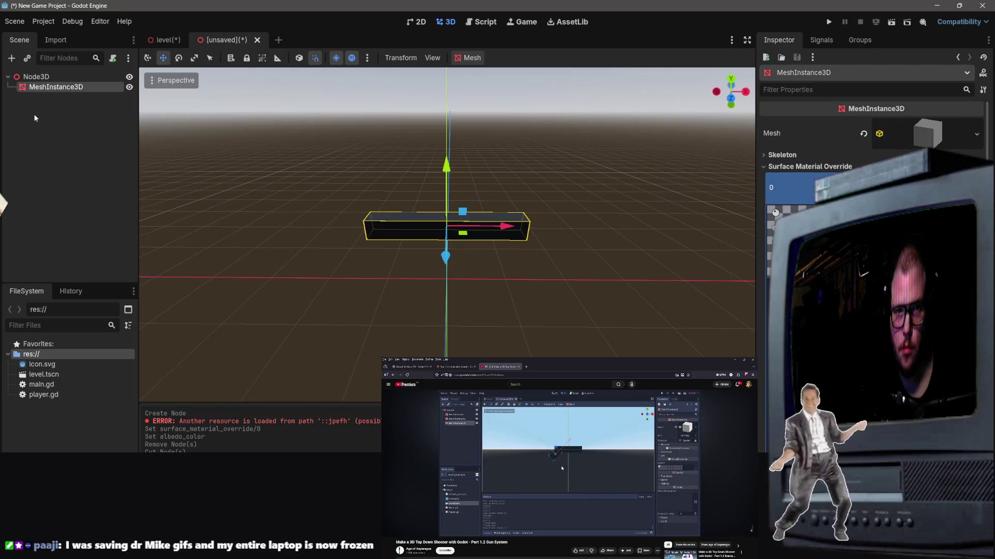
key(ctrl+v)
key(ctrl+z)
click(39, 77)
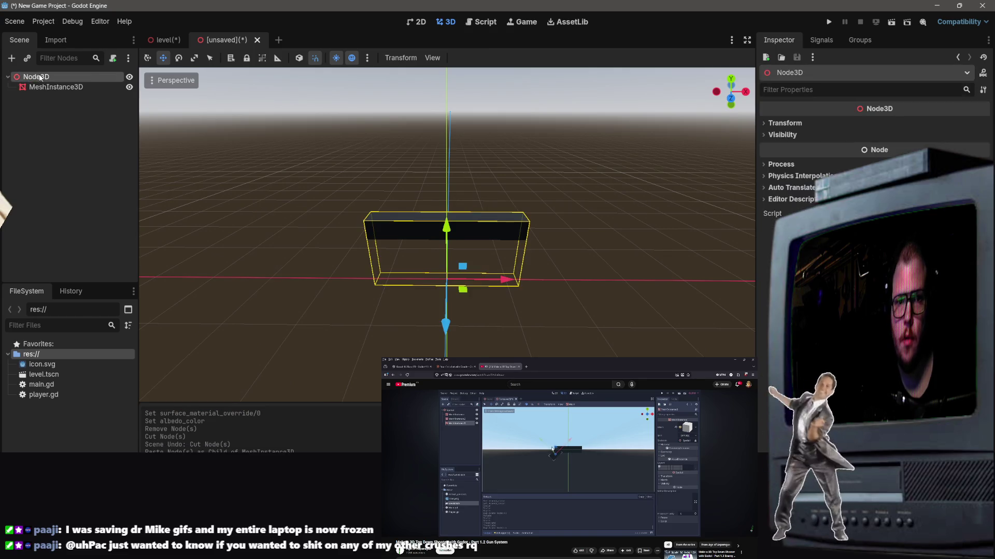
right_click(40, 77)
click(68, 144)
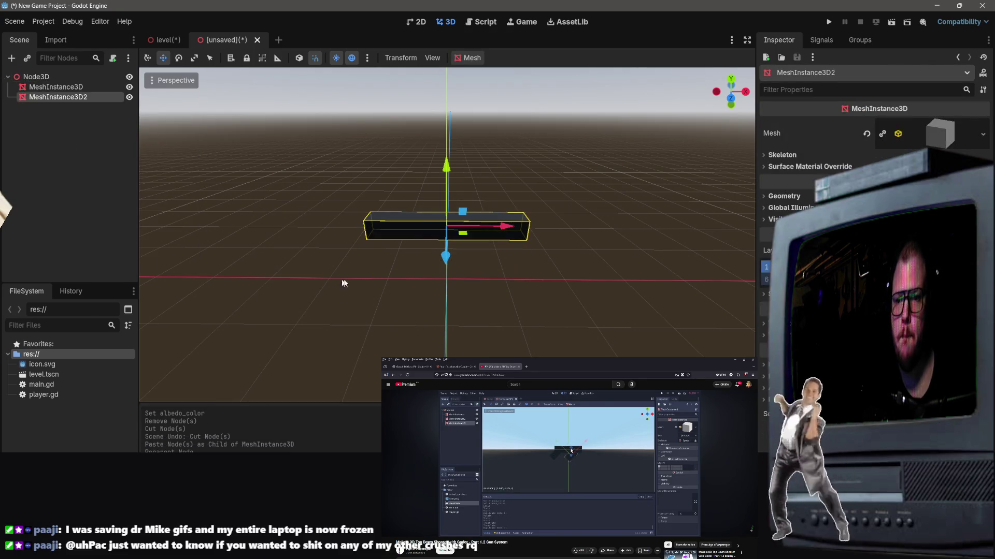
Select the second box and tilt it diagonally.
mouse_move(449, 260)
mouse_down()
mouse_move(449, 298)
mouse_move(445, 259)
mouse_up()
key(r)
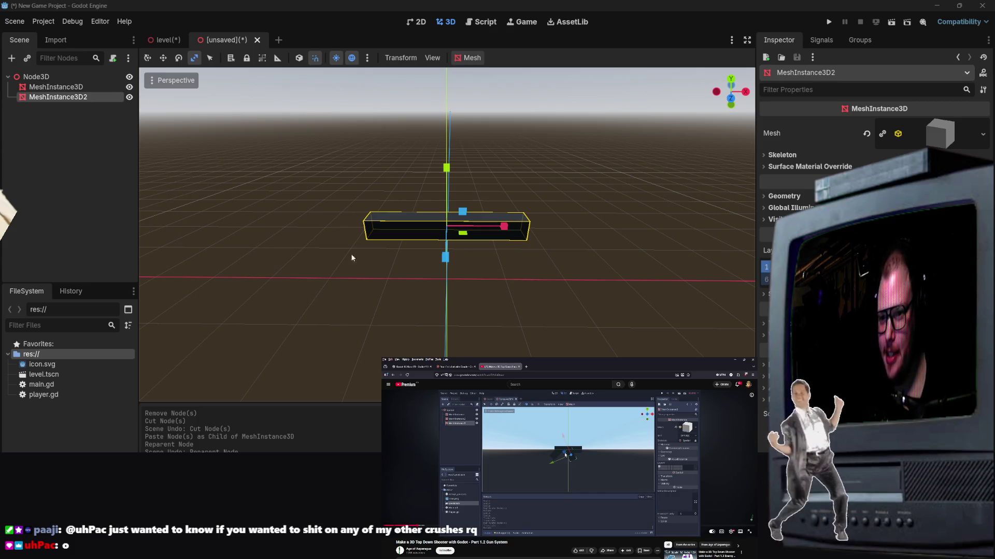
click(335, 239)
click(413, 234)
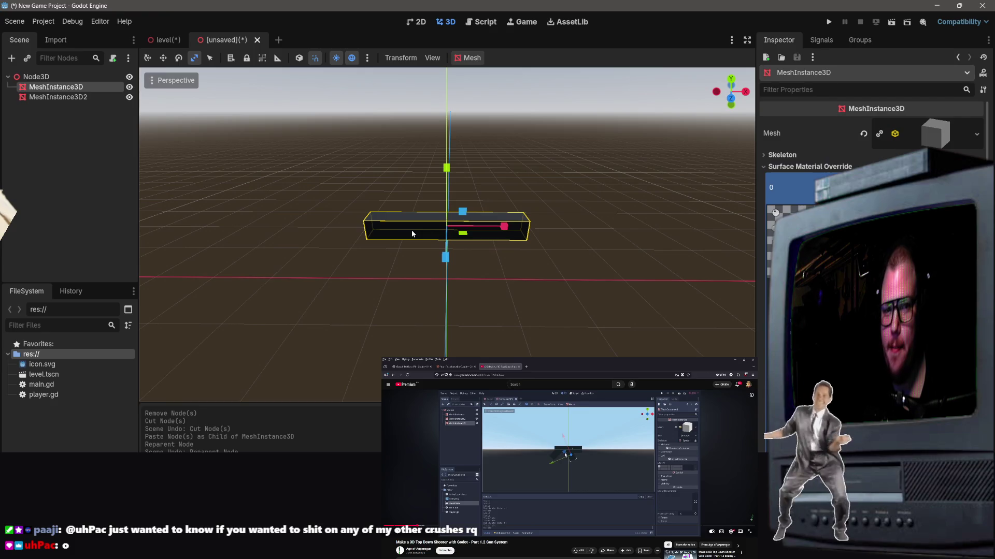
click(58, 97)
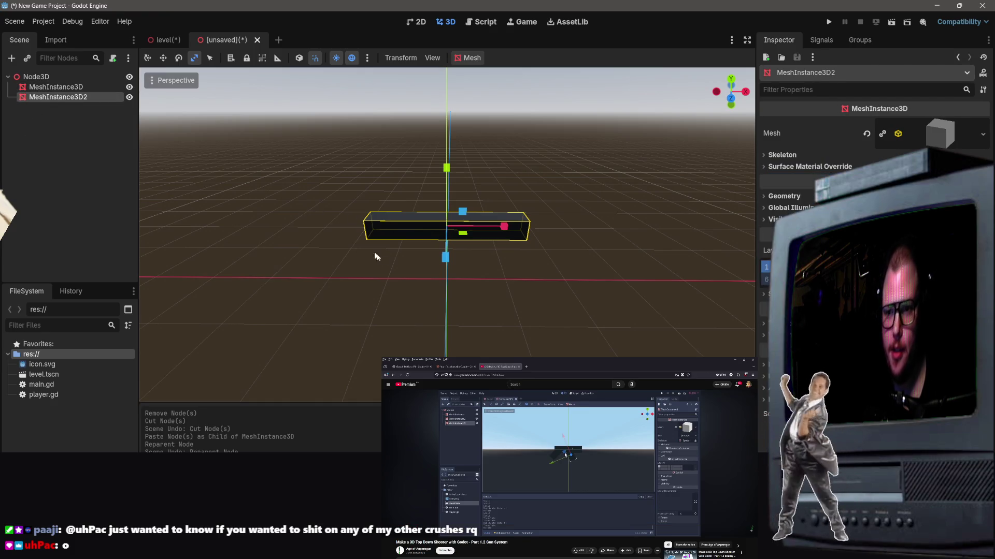
key(e)
drag(482, 203, 450, 185)
Move the tilted box 1 unit left along X and rotate it another 15 degrees.
key(w)
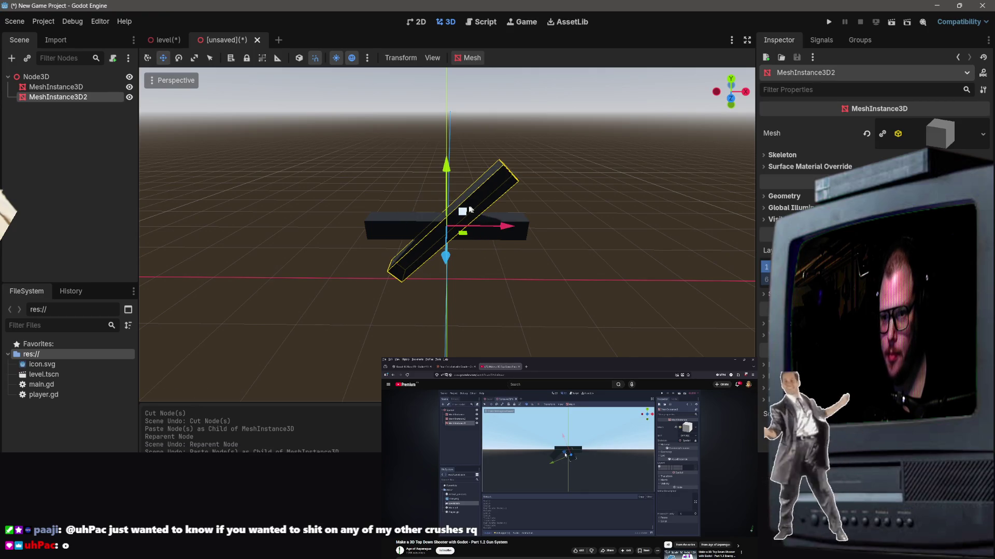
click(446, 171)
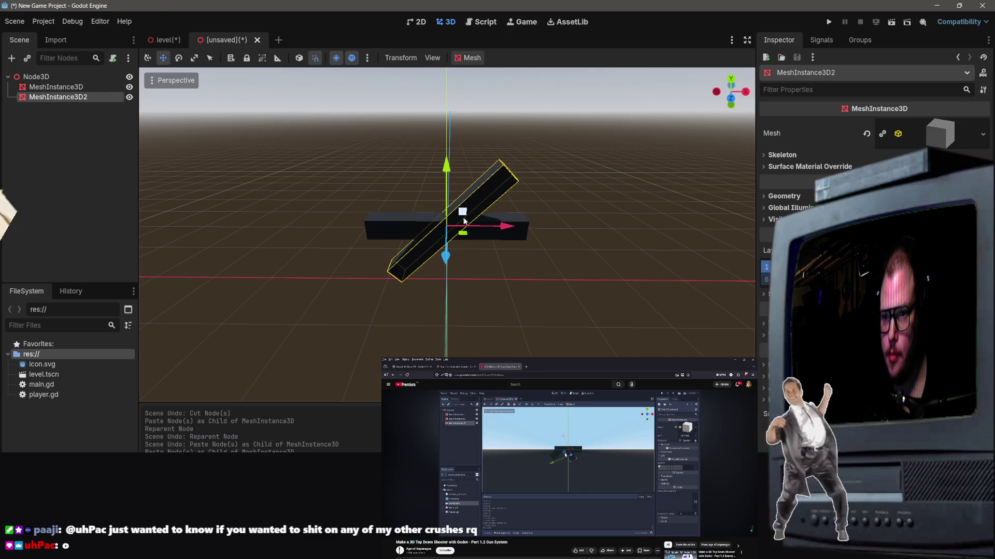
drag(500, 227, 435, 230)
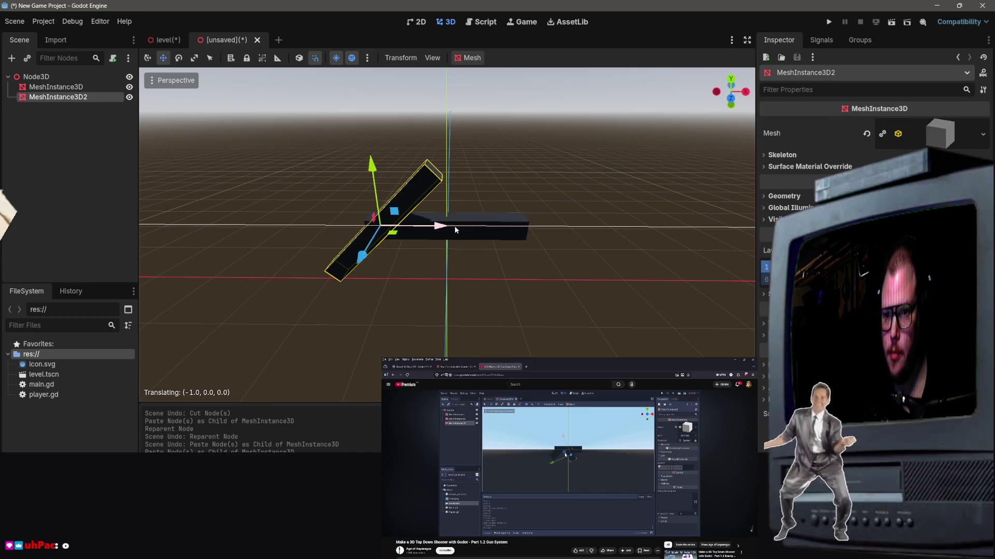
key(e)
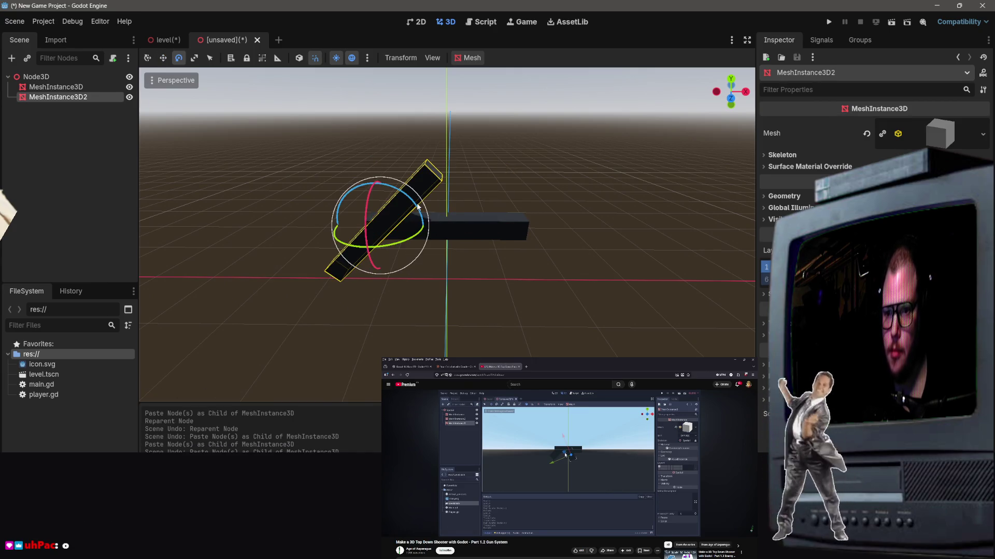
drag(408, 204, 398, 198)
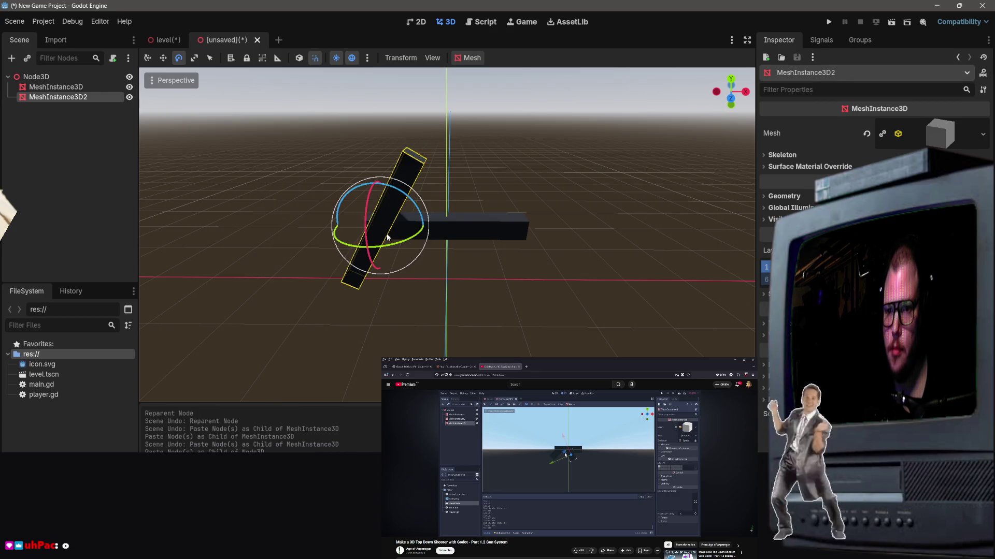
Undo a stray Y stretch and slide the tilted box left along X across the barrel.
key(w)
key(e)
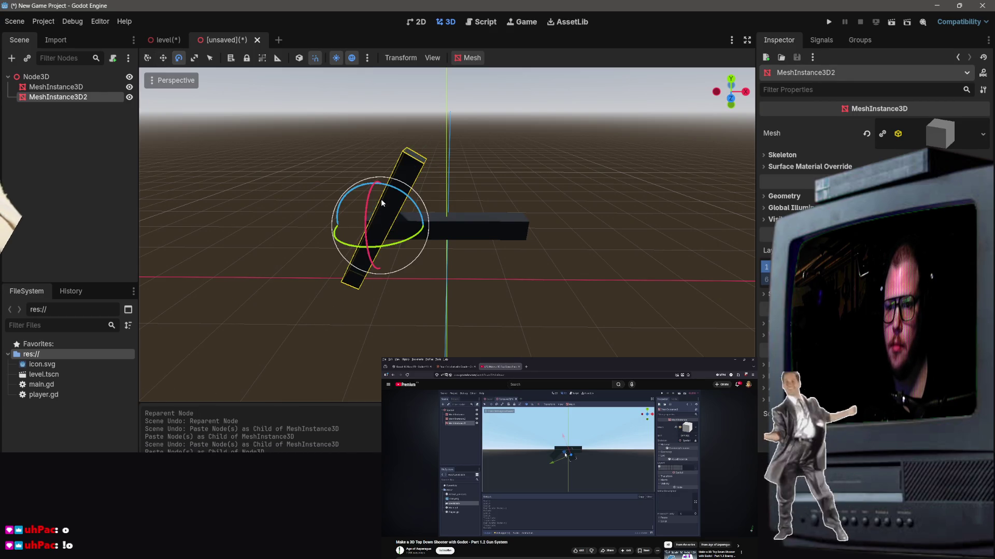
key(r)
drag(371, 169, 374, 203)
key(ctrl+z)
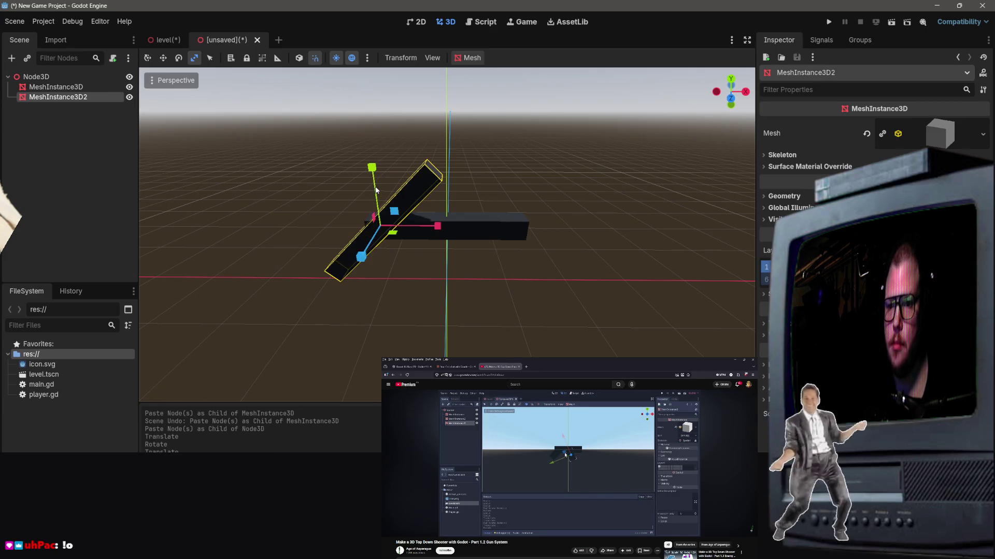
key(ctrl+z)
key(w)
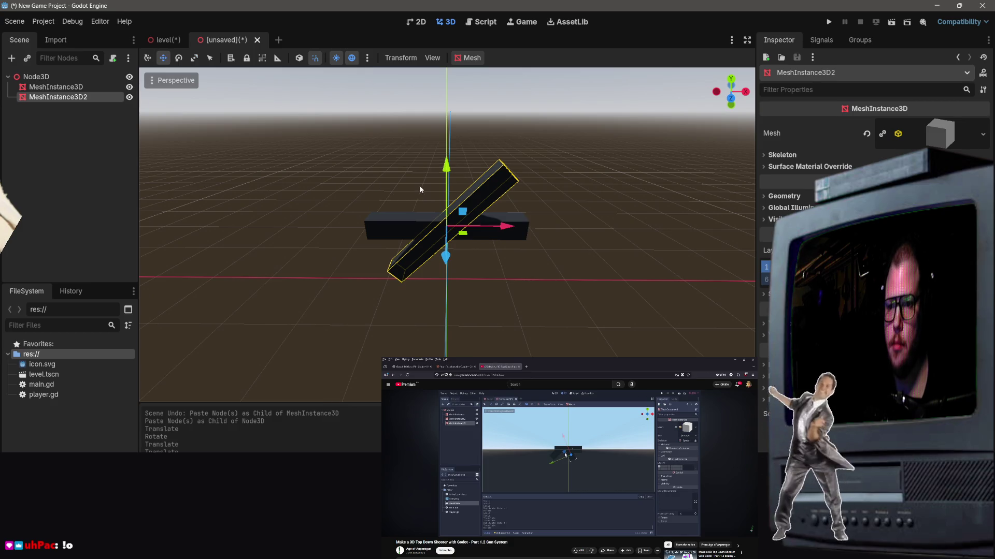
mouse_move(470, 224)
mouse_down()
mouse_move(427, 232)
mouse_move(431, 212)
mouse_up()
scroll(509, 190, down, 3)
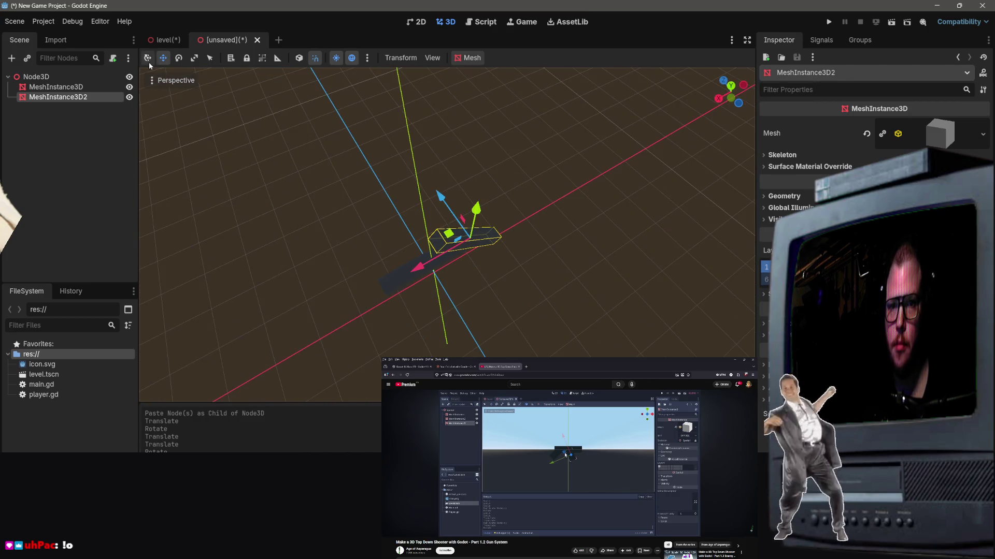
Try resizing the second box along Y and two axes, undoing each attempt.
click(195, 58)
drag(218, 80, 217, 80)
drag(377, 196, 440, 187)
key(ctrl+z)
mouse_move(498, 167)
mouse_down()
mouse_move(500, 223)
mouse_move(539, 227)
mouse_move(512, 228)
mouse_move(574, 211)
mouse_move(550, 227)
mouse_move(574, 219)
mouse_move(565, 221)
mouse_up()
key(ctrl+z)
mouse_move(499, 216)
mouse_down()
mouse_move(511, 230)
mouse_move(505, 213)
mouse_move(497, 223)
mouse_move(505, 216)
mouse_up()
key(ctrl+z)
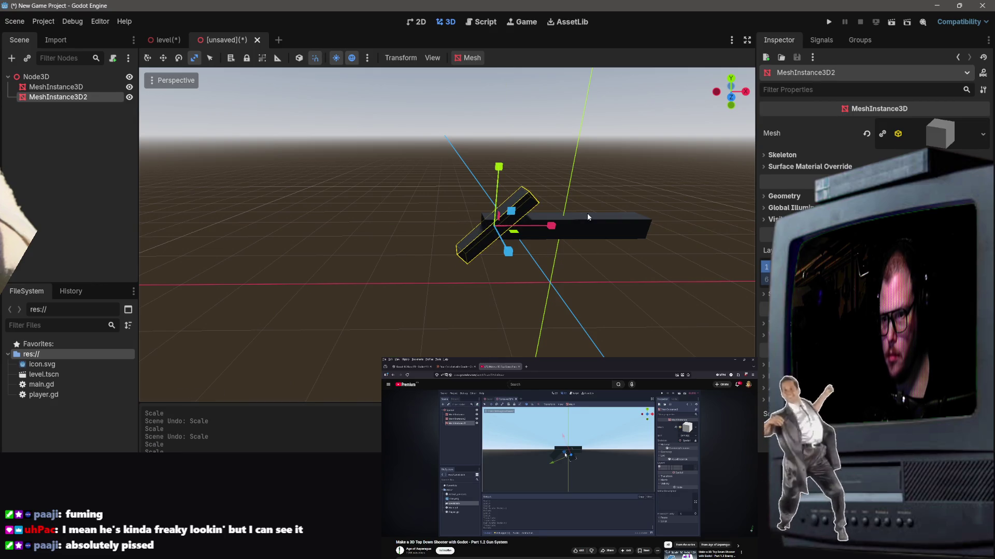
Switch to Local Space, then lengthen the box along its own axis and adjust its depth.
scroll(587, 216, up, 5)
key(t)
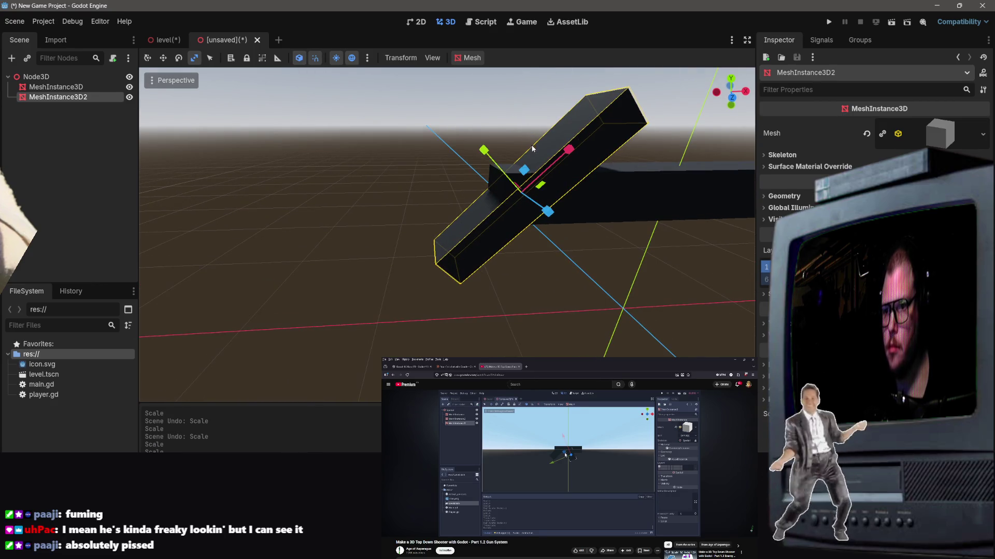
mouse_move(482, 154)
mouse_down()
mouse_move(587, 173)
mouse_move(562, 160)
mouse_move(554, 163)
mouse_move(573, 166)
mouse_move(493, 158)
mouse_up()
mouse_move(548, 213)
mouse_down()
mouse_move(446, 211)
mouse_move(440, 235)
mouse_up()
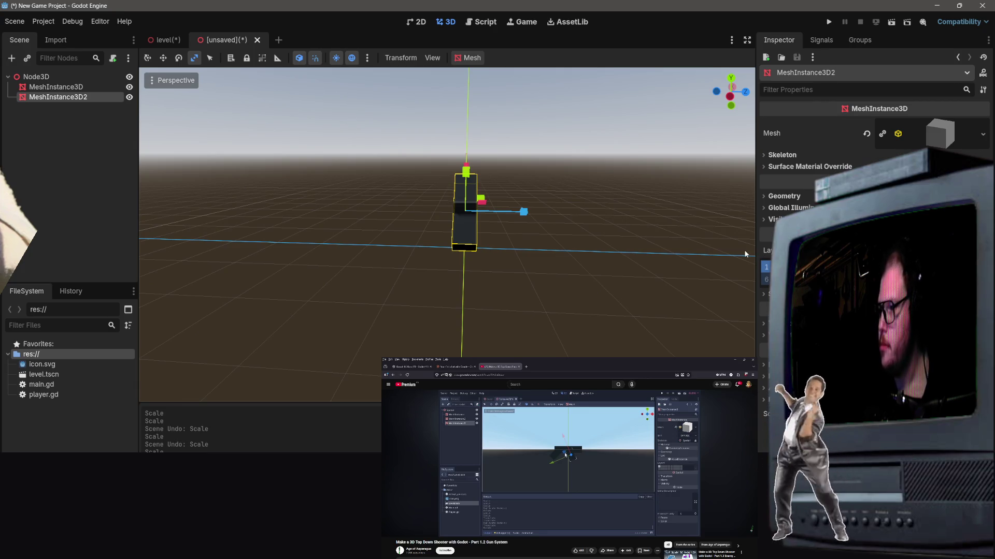
mouse_move(589, 244)
mouse_down()
mouse_move(549, 254)
mouse_move(507, 243)
mouse_move(581, 245)
mouse_move(450, 242)
mouse_move(456, 230)
mouse_move(448, 254)
mouse_move(449, 200)
mouse_move(456, 228)
mouse_move(443, 255)
mouse_move(449, 238)
mouse_up()
Tilt the box near-vertical and slide the grip right, under the barrel's left end.
key(w)
key(e)
click(473, 241)
click(473, 242)
key(w)
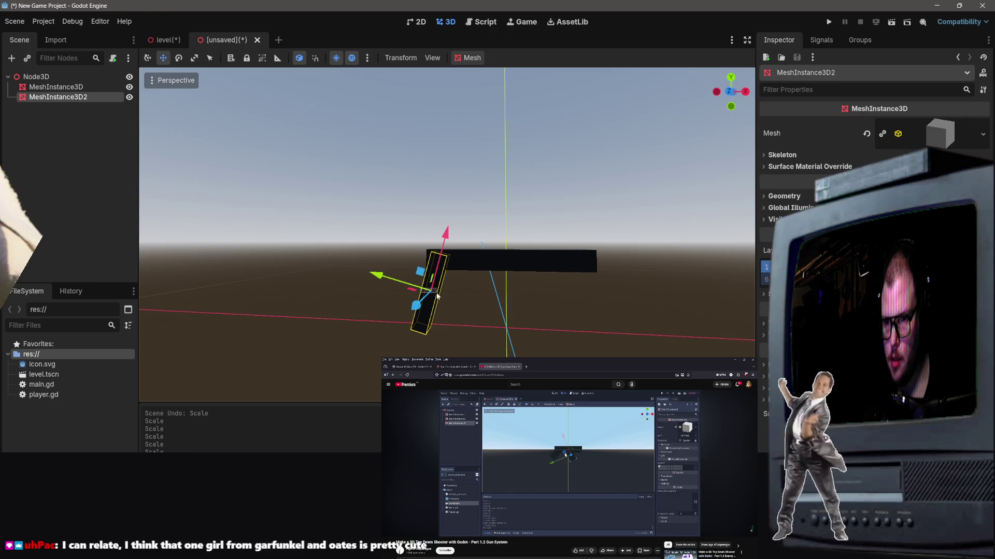
drag(374, 275, 401, 279)
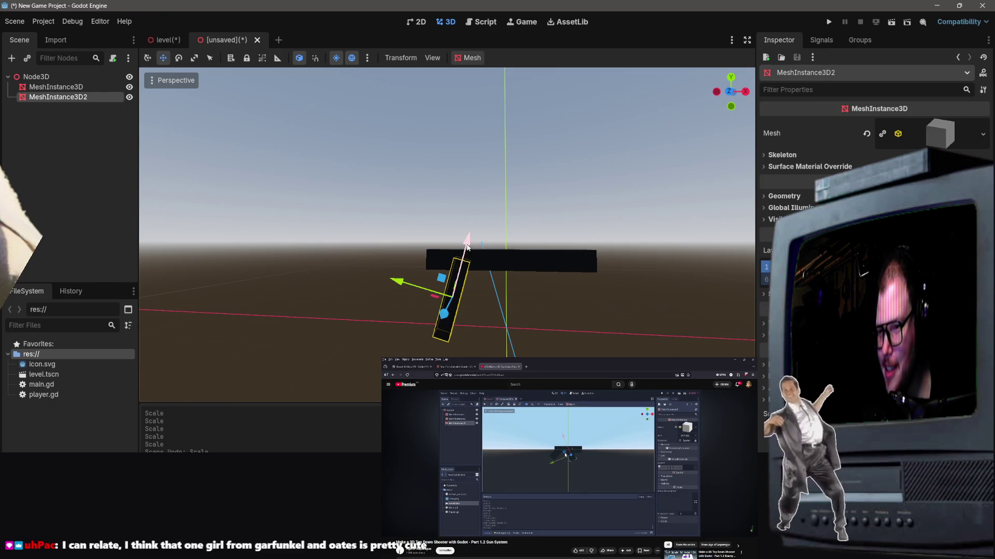
Nudge the grip along X, shrink it, and settle it in place under the barrel.
drag(468, 248, 448, 309)
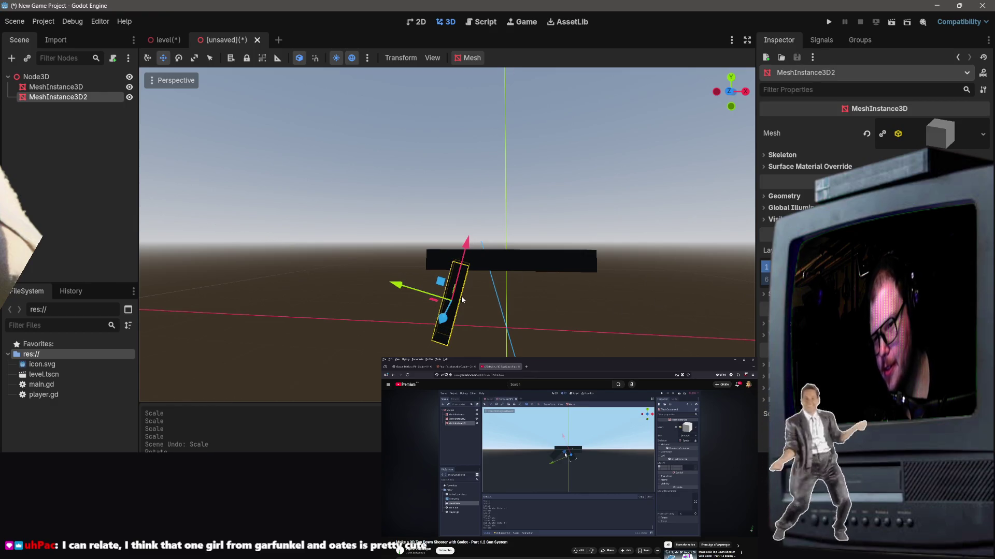
key(e)
key(r)
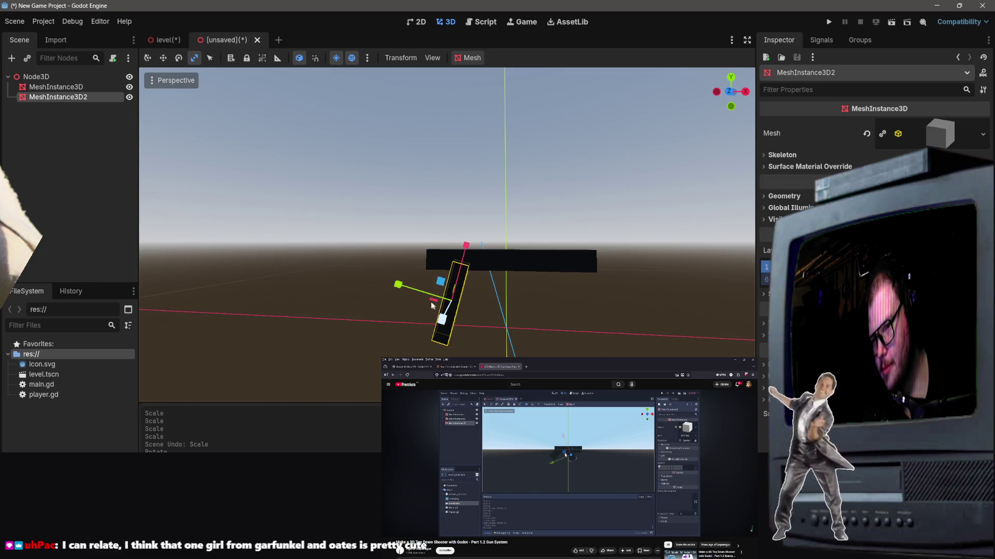
mouse_move(397, 283)
mouse_down()
mouse_move(387, 284)
mouse_move(396, 284)
mouse_up()
mouse_move(466, 252)
mouse_down()
mouse_move(460, 263)
mouse_move(470, 238)
mouse_up()
key(w)
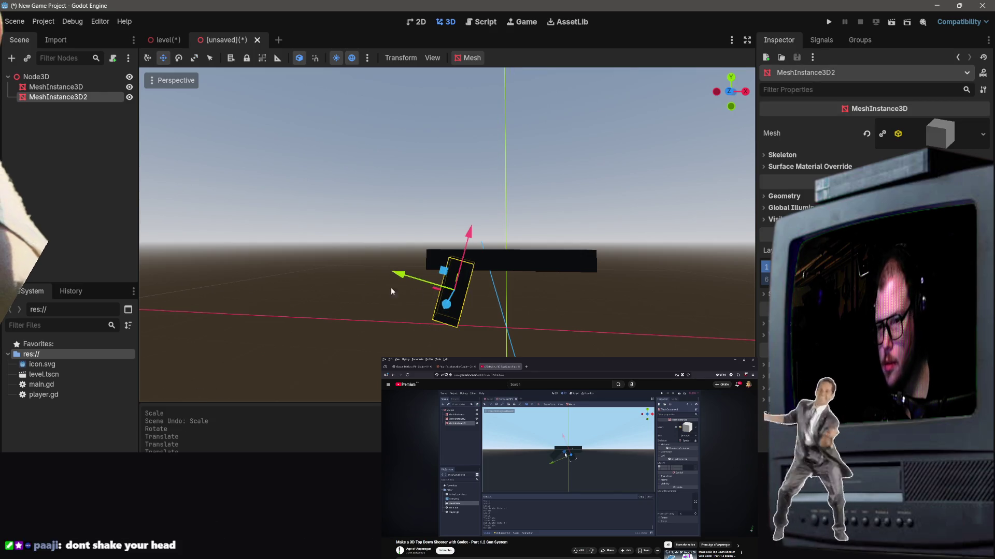
mouse_move(398, 275)
mouse_down()
mouse_move(409, 274)
mouse_move(397, 277)
mouse_up()
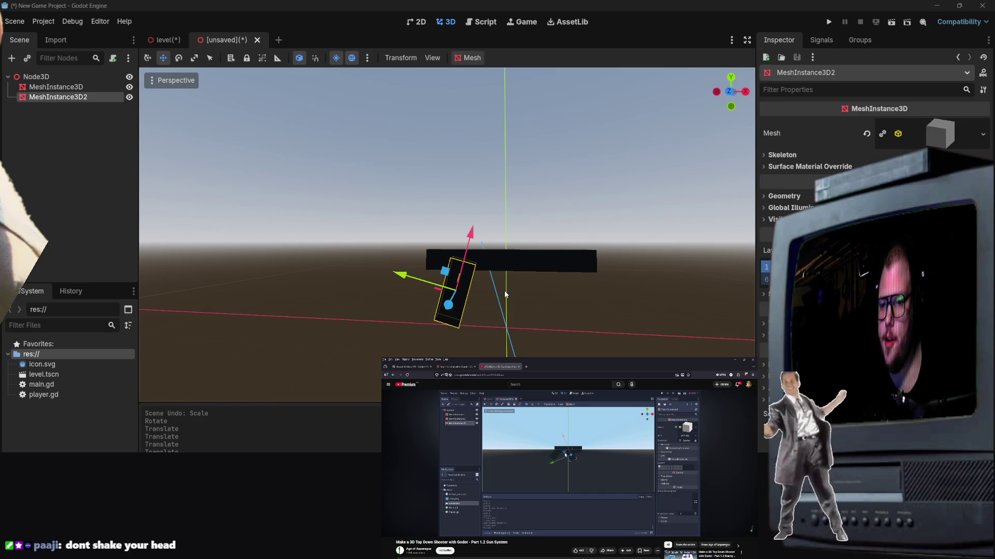
Scale the barrel slab slightly taller along Y, then deselect to view the finished gun.
mouse_move(505, 294)
mouse_down()
mouse_move(513, 290)
mouse_move(523, 311)
mouse_move(549, 290)
mouse_move(566, 304)
mouse_up()
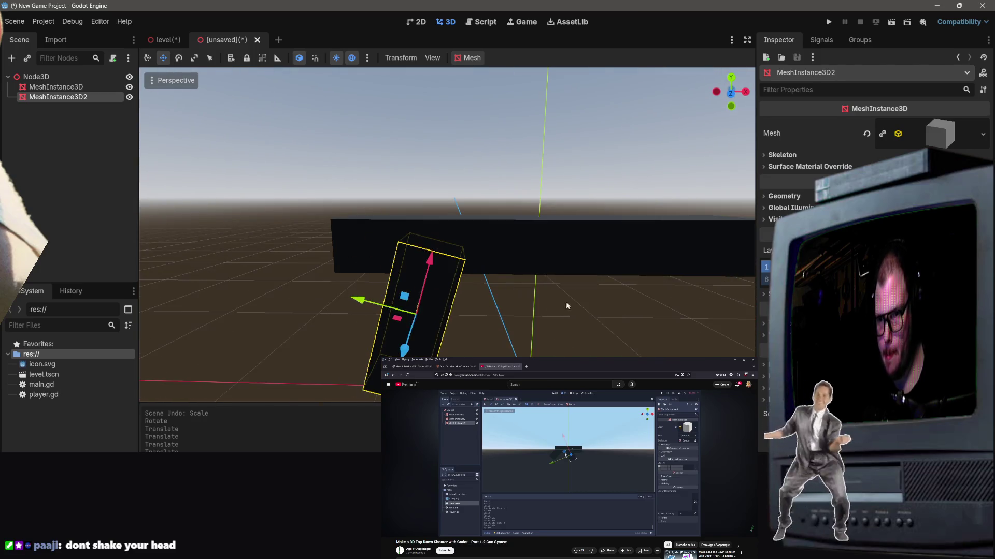
click(544, 297)
click(601, 332)
scroll(599, 325, down, 5)
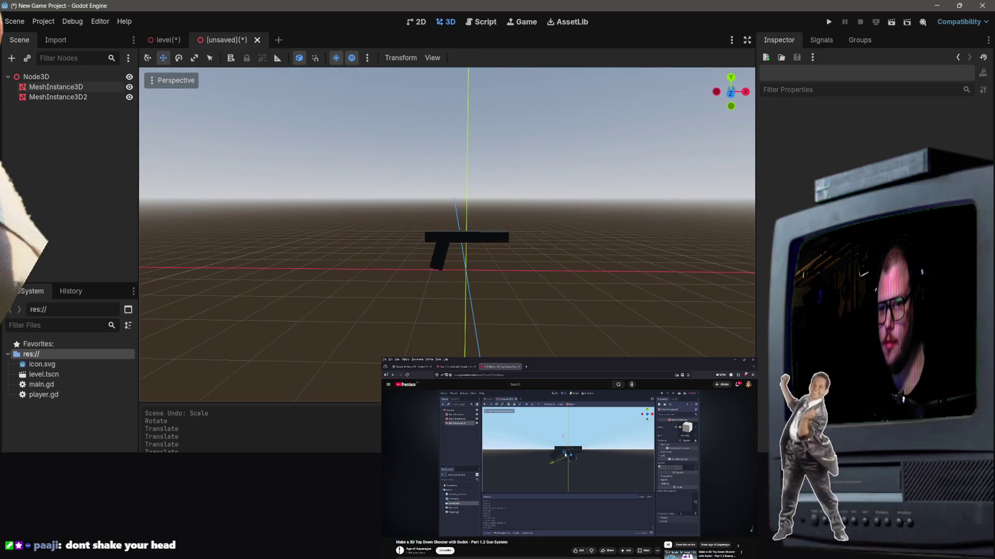
drag(420, 248, 419, 248)
click(420, 247)
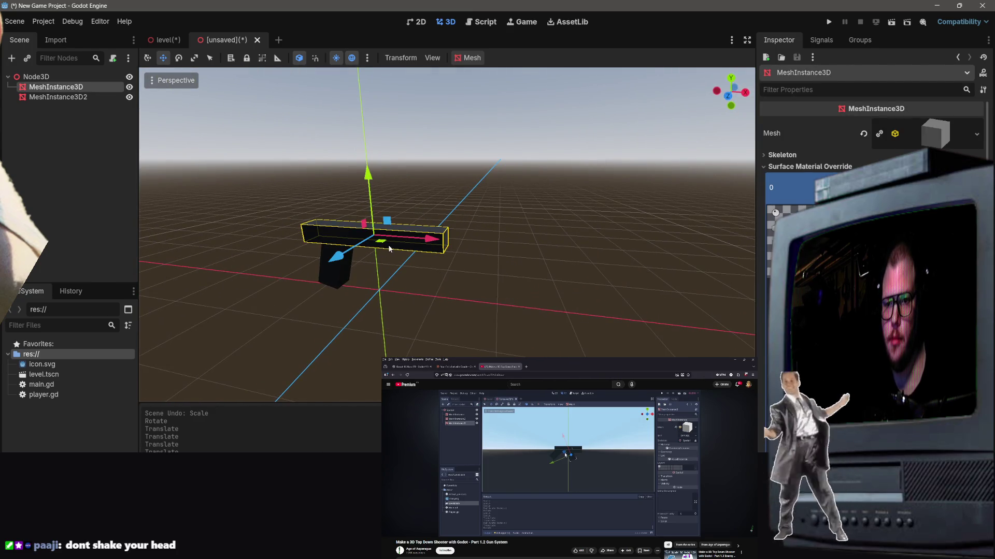
key(e)
key(r)
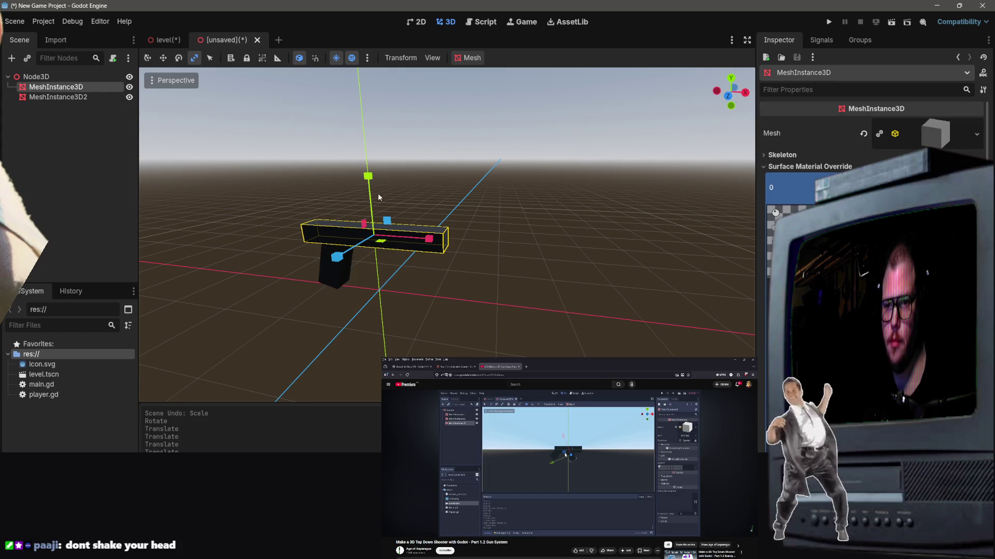
drag(371, 179, 369, 173)
scroll(433, 201, up, 3)
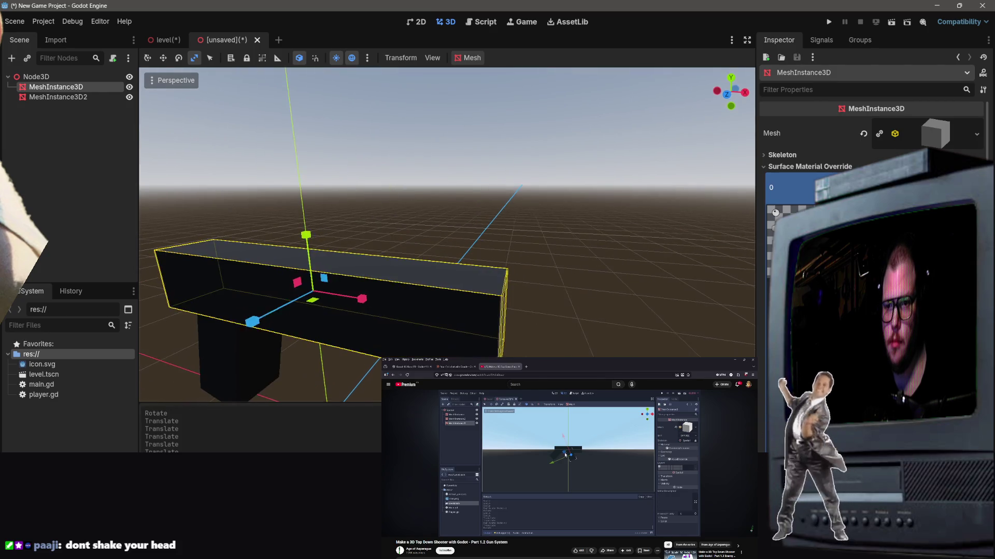
key(e)
click(433, 200)
scroll(436, 204, down, 4)
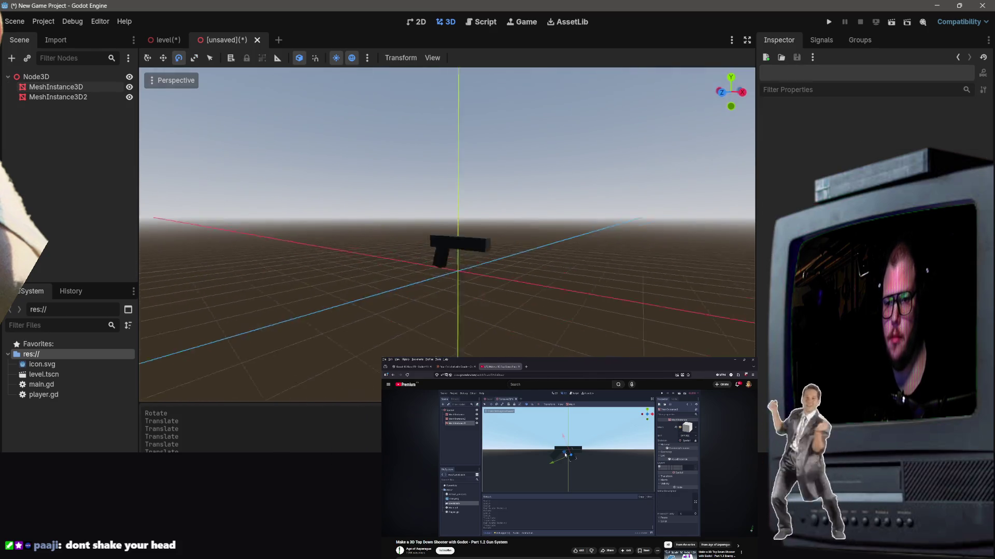